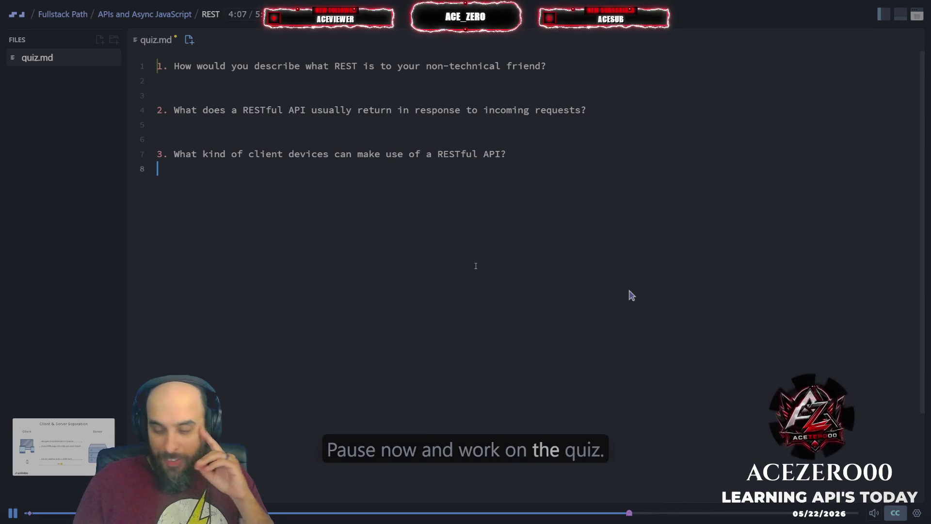
Pause the REST lesson when it reaches the quiz
{"action": "key", "text": "space"}
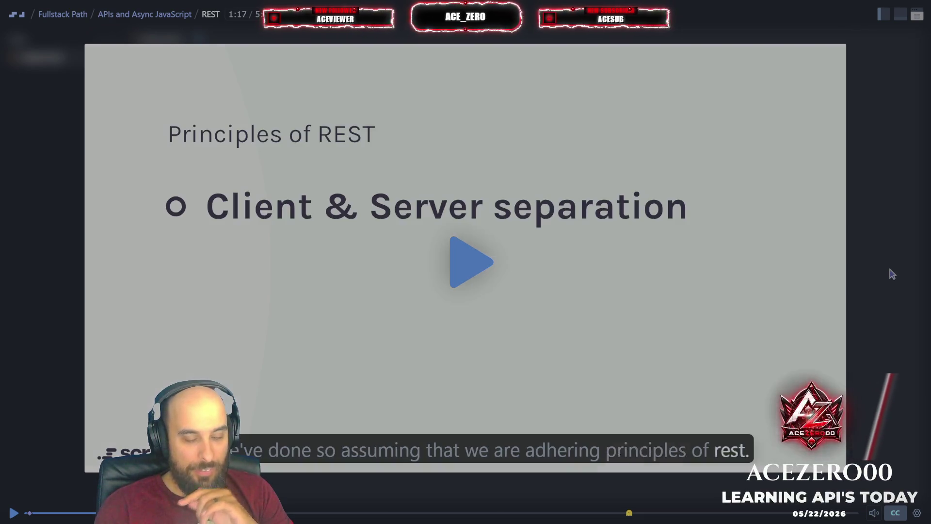
Scrub the lesson between the What is REST? intro and the JSON request/response slide
{"action": "key", "text": "Left"}
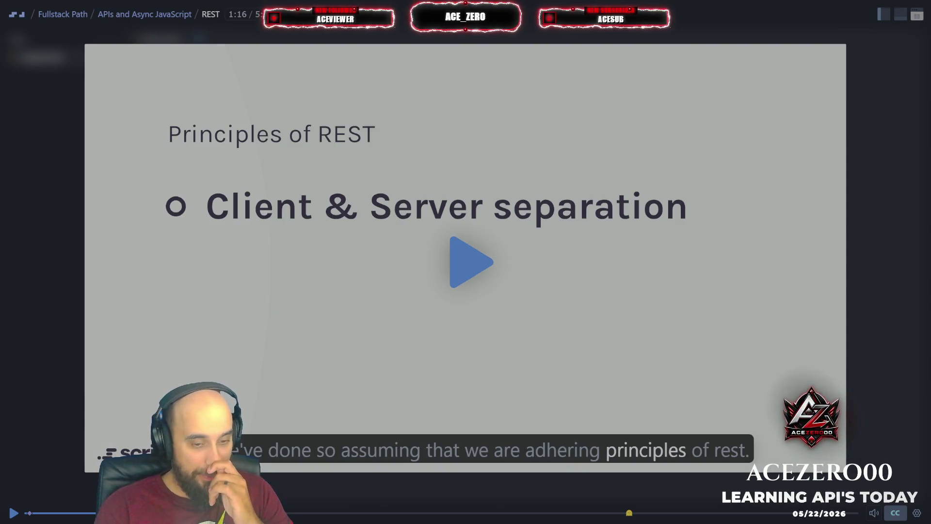
{"action": "left_click", "coordinate": [367, 515]}
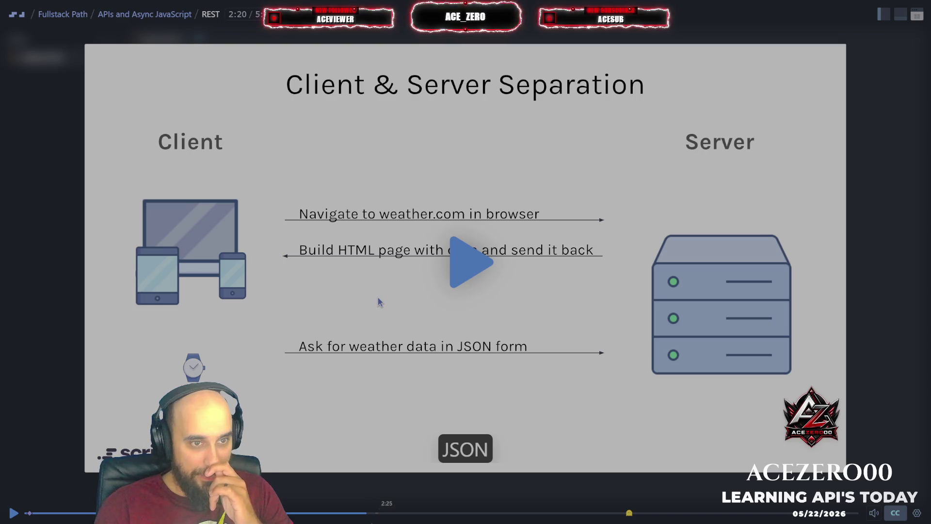
{"action": "key", "text": "Left"}
{"action": "key", "text": "Left"}
{"action": "key", "text": "Left"}
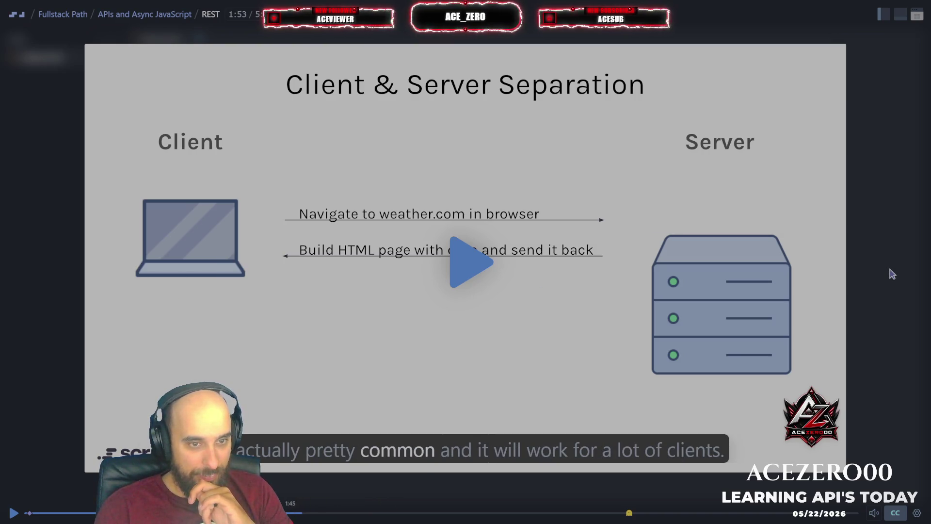
{"action": "key", "text": "Left"}
{"action": "key", "text": "Left"}
{"action": "key", "text": "Left"}
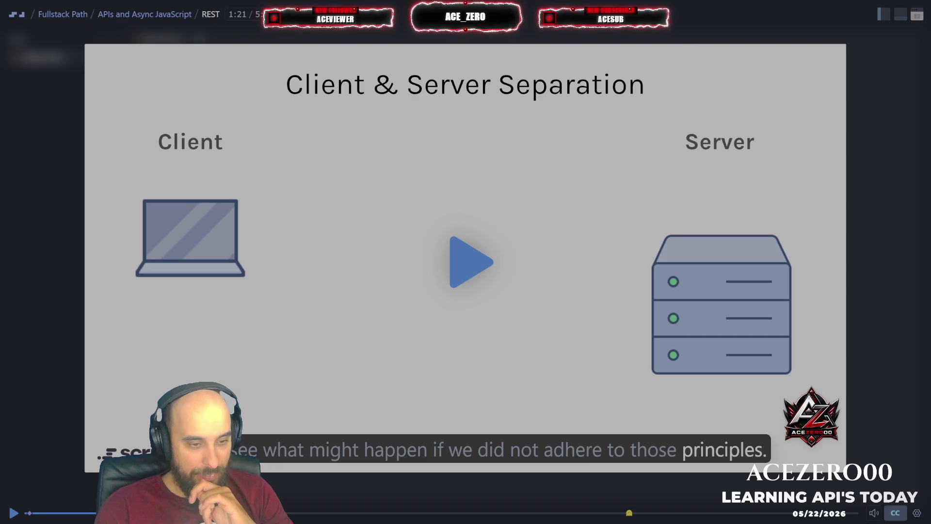
{"action": "left_click", "coordinate": [52, 512]}
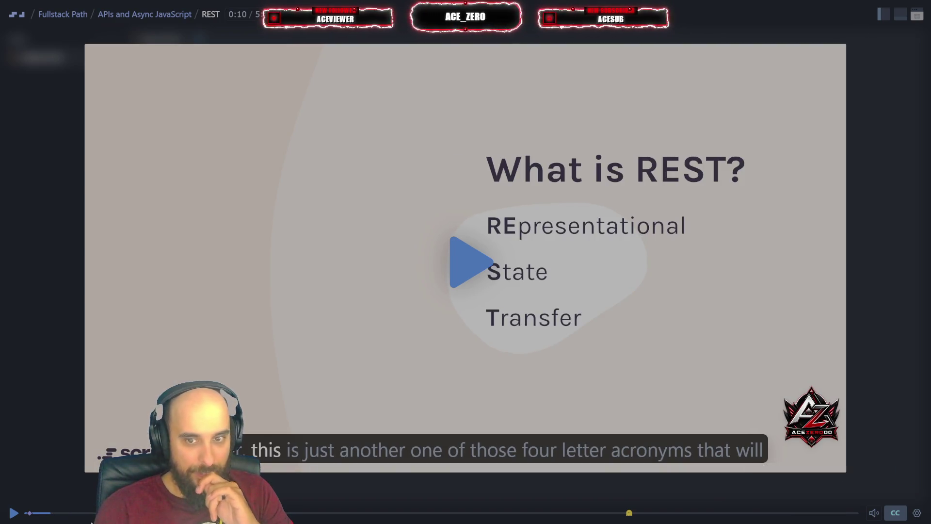
{"action": "key", "text": "Right"}
{"action": "key", "text": "Right"}
{"action": "key", "text": "Right"}
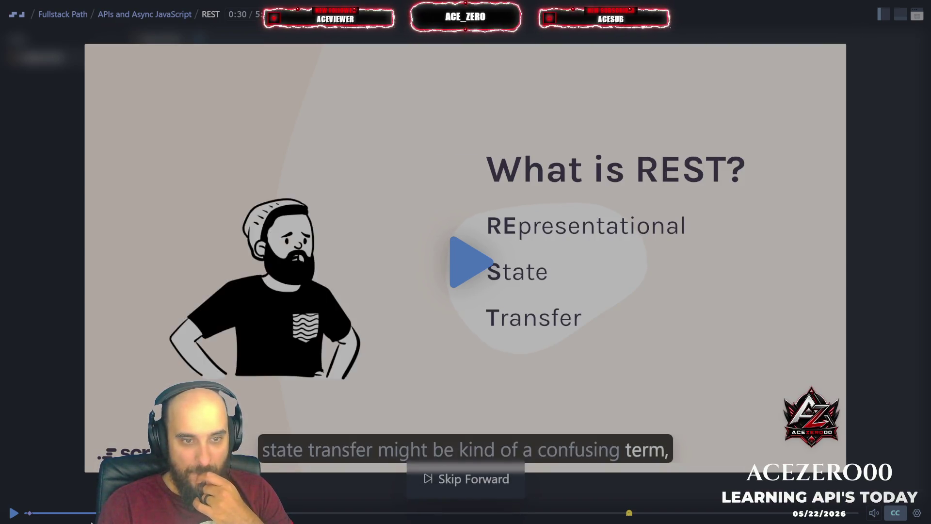
{"action": "key", "text": "Right"}
{"action": "key", "text": "Right"}
{"action": "key", "text": "Right"}
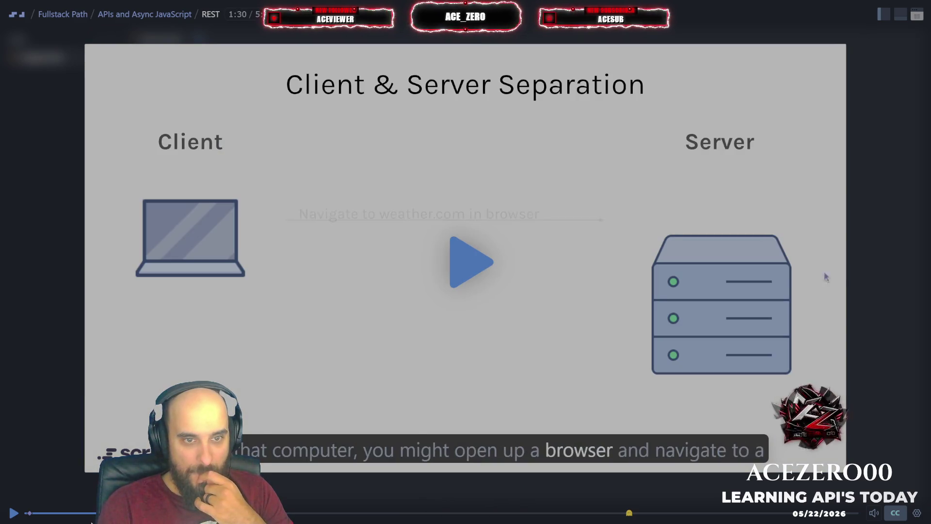
{"action": "key", "text": "Right"}
{"action": "key", "text": "Right"}
{"action": "key", "text": "Right"}
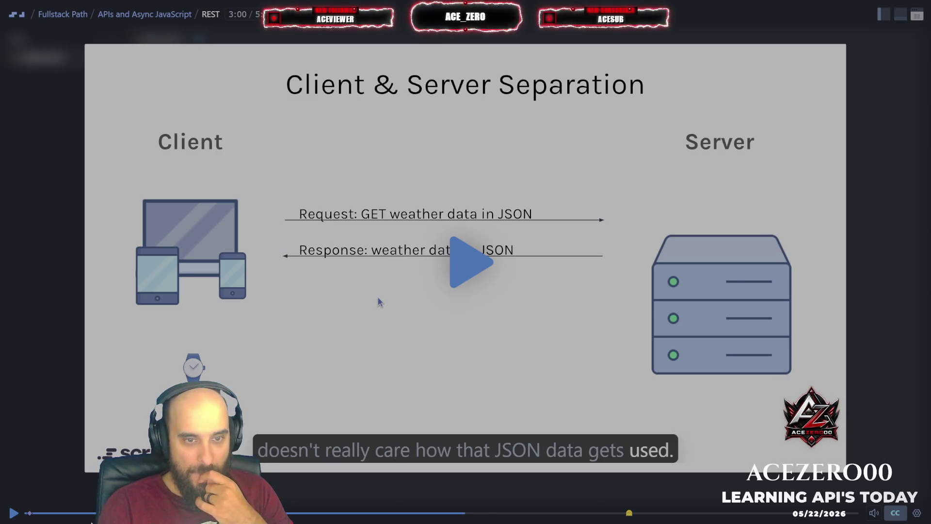
{"action": "key", "text": "Right"}
{"action": "key", "text": "Right"}
{"action": "key", "text": "Right"}
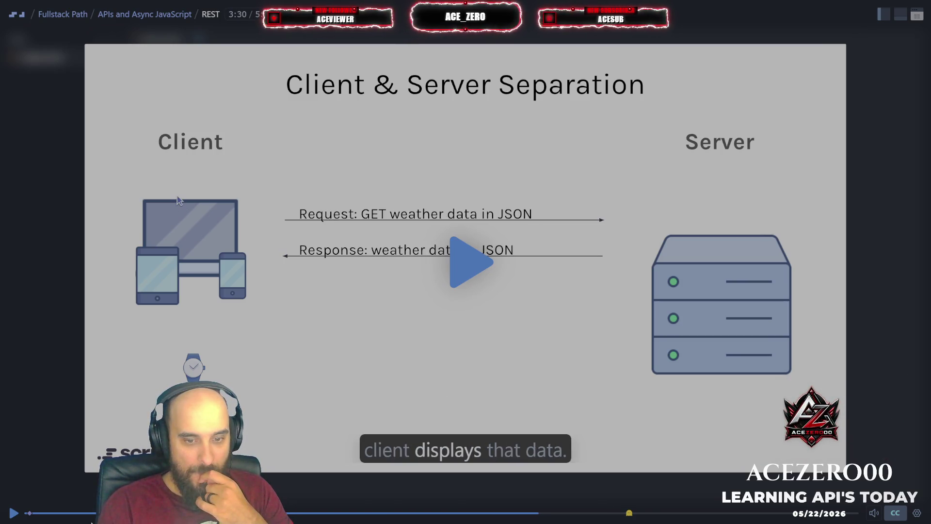
Replay the client-server part, pause on that slide, and bring quiz.md back
{"action": "key", "text": "space"}
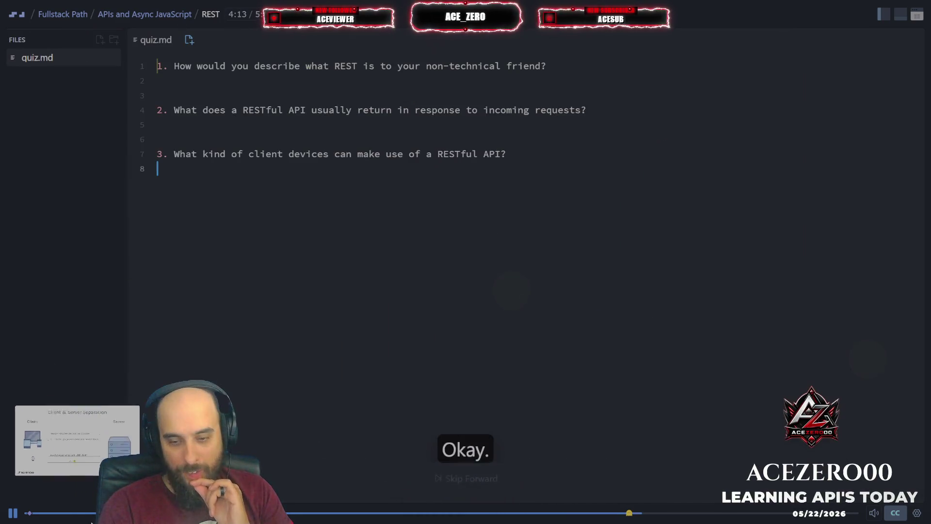
{"action": "key", "text": "Left"}
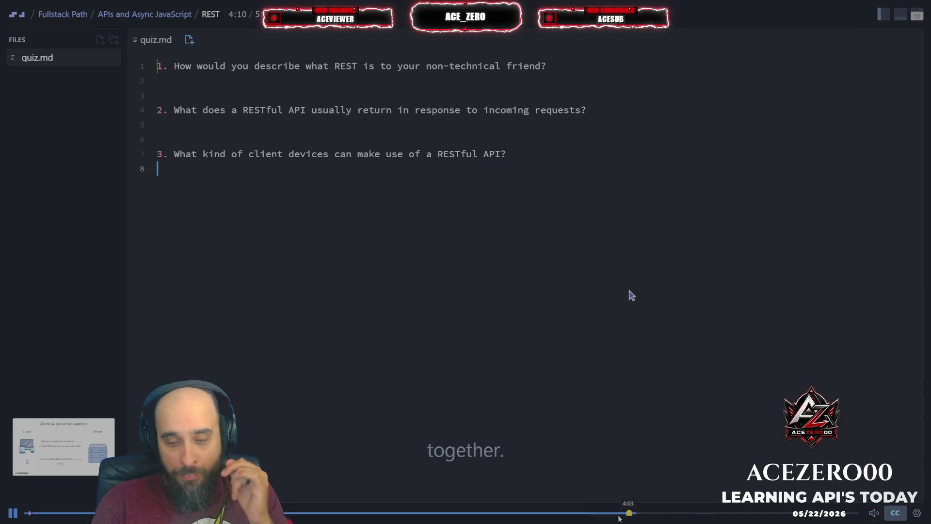
{"action": "left_click", "coordinate": [626, 514]}
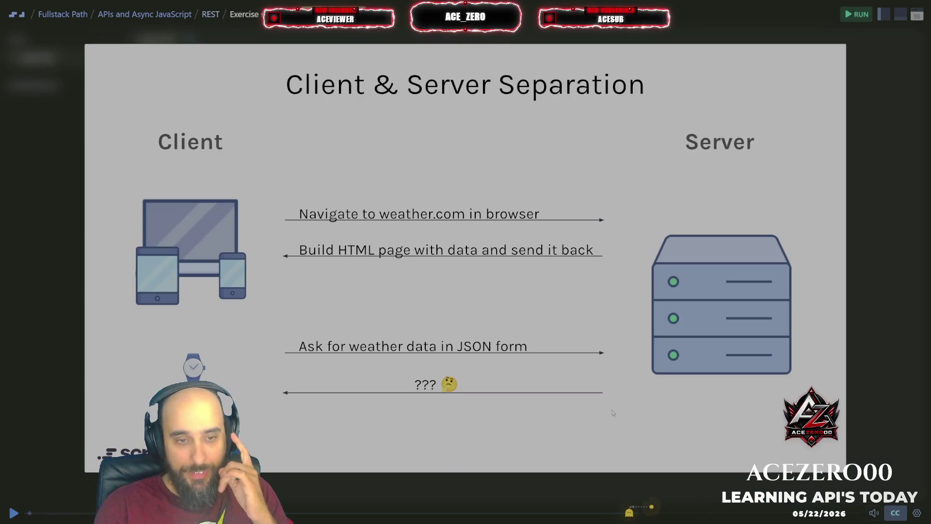
{"action": "left_click", "coordinate": [889, 311]}
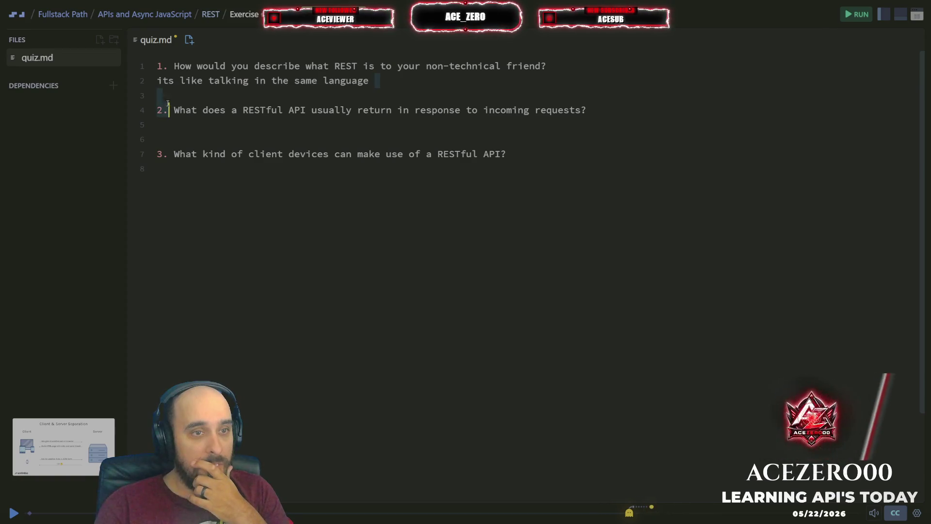
Copy question 1's answer under question 2 and add 'same language' to it
{"action": "left_click_drag", "start_coordinate": [160, 109], "coordinate": [152, 81]}
{"action": "key", "text": "ctrl+c"}
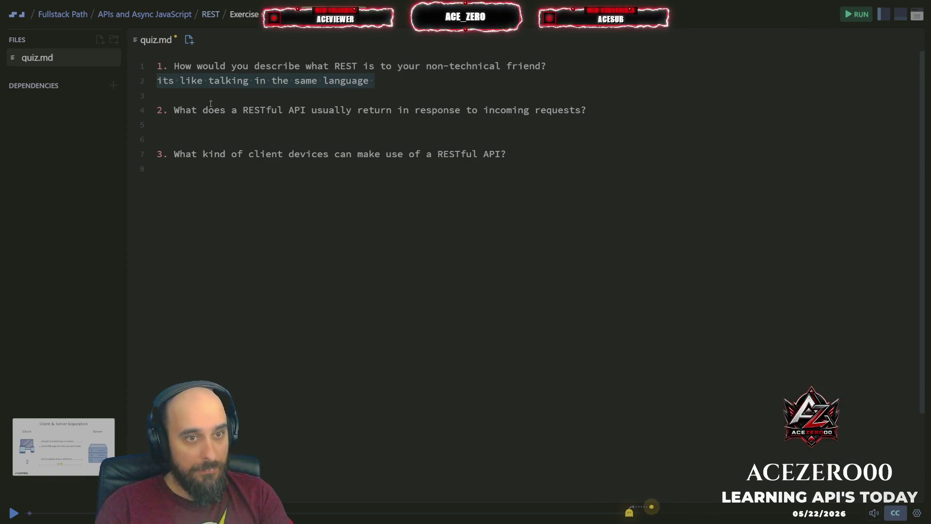
{"action": "left_click", "coordinate": [200, 131]}
{"action": "key", "text": "ctrl+v"}
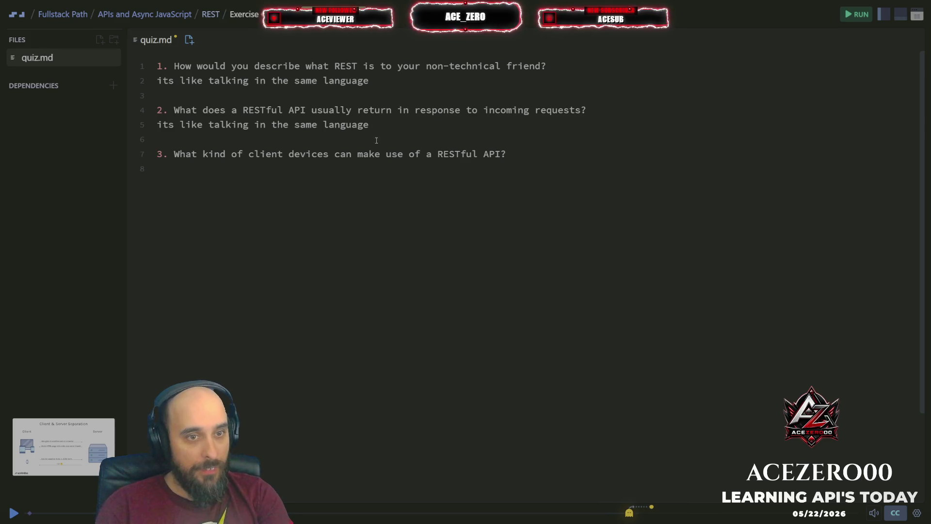
{"action": "key", "text": "BackSpace"}
{"action": "key", "text": "Left"}
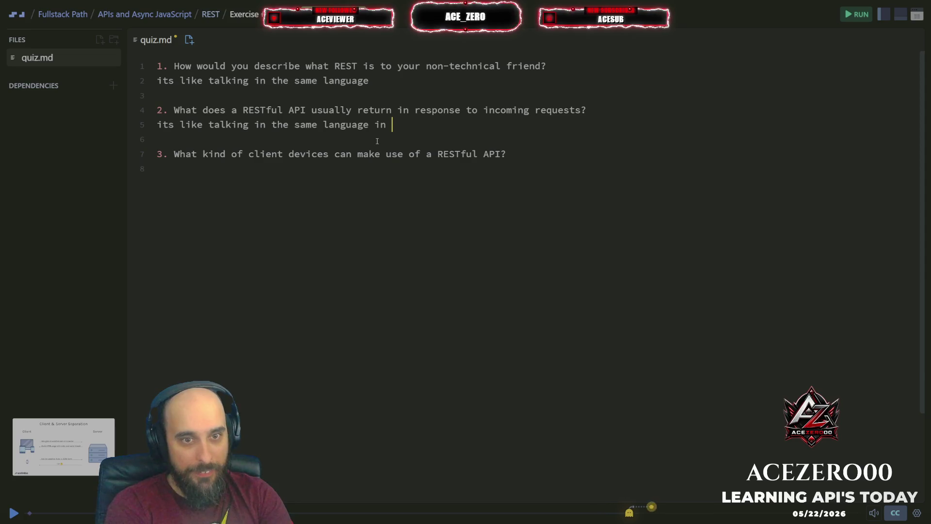
{"action": "type", "text": "same language"}
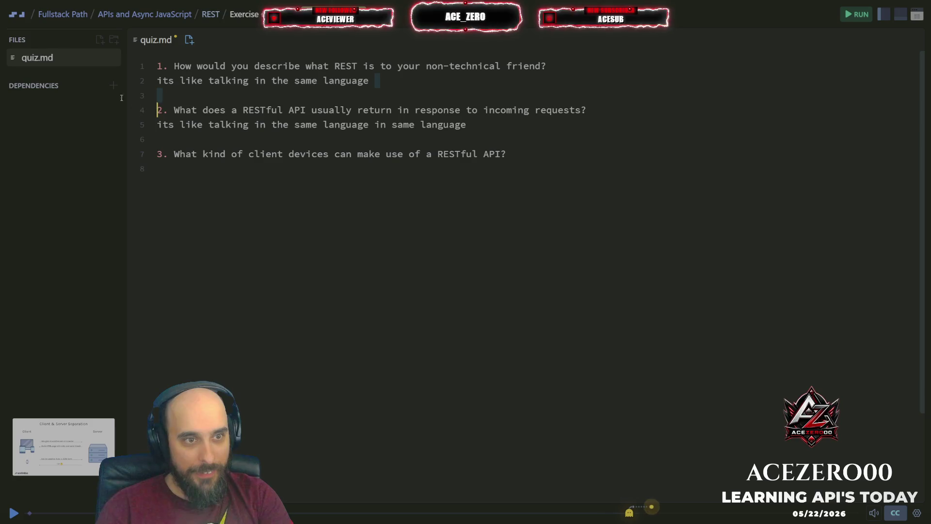
{"action": "left_click_drag", "start_coordinate": [380, 81], "coordinate": [256, 80]}
Rewrite answer 1 as 'its like talking in two different language' and start question 3's line
{"action": "key", "text": "BackSpace"}
{"action": "key", "text": "BackSpace"}
{"action": "key", "text": "BackSpace"}
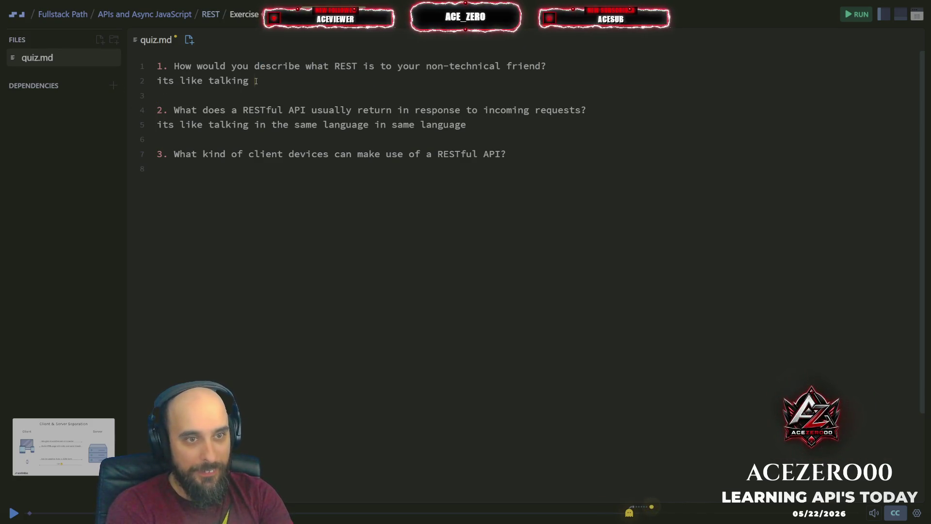
{"action": "type", "text": "it"}
{"action": "key", "text": "BackSpace"}
{"action": "key", "text": "BackSpace"}
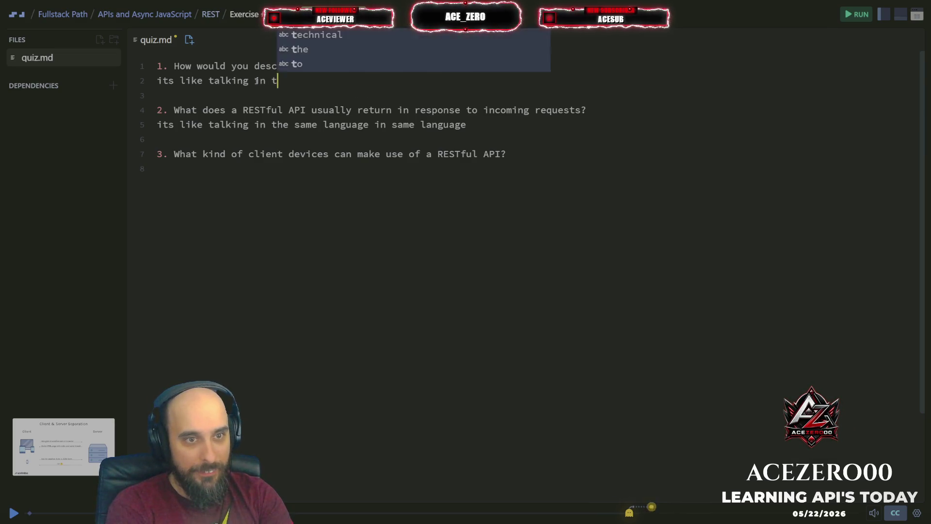
{"action": "type", "text": "wo different "}
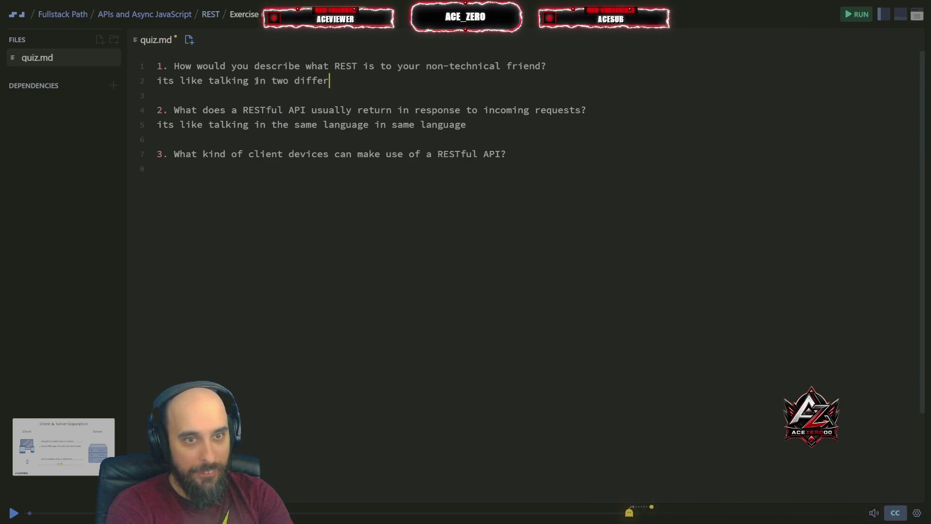
{"action": "type", "text": "lanu"}
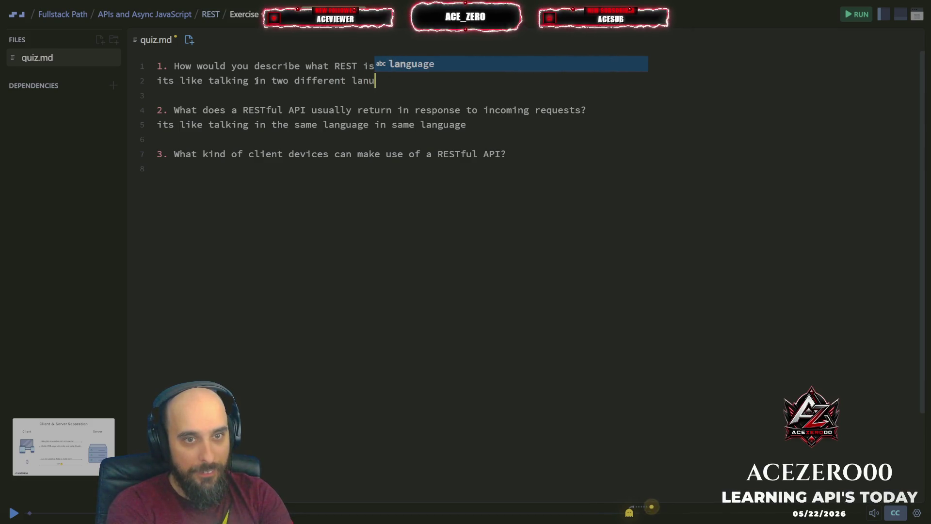
{"action": "key", "text": "Tab"}
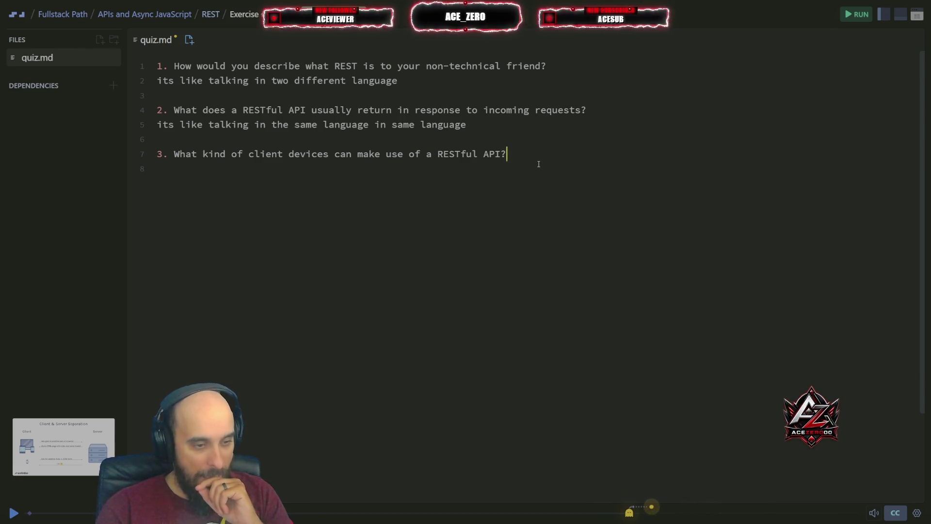
{"action": "key", "text": "Return"}
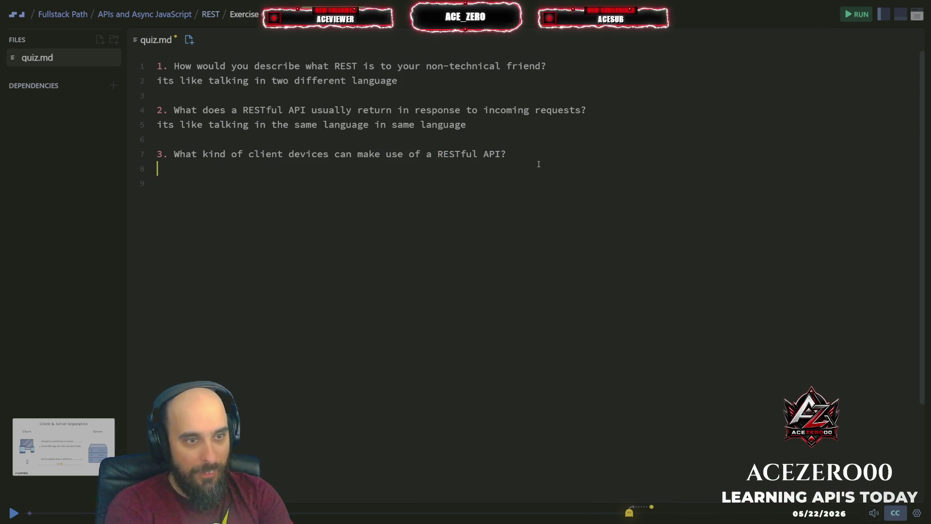
Type 'all devices that send and receive json data' as question 3's answer
{"action": "type", "text": "alldvi"}
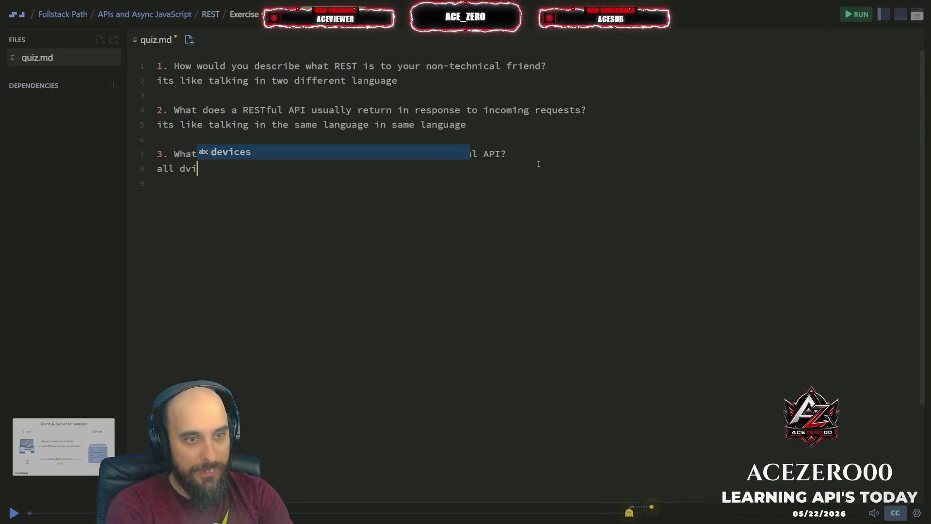
{"action": "key", "text": "BackSpace"}
{"action": "type", "text": "eive"}
{"action": "key", "text": "BackSpace"}
{"action": "key", "text": "BackSpace"}
{"action": "key", "text": "BackSpace"}
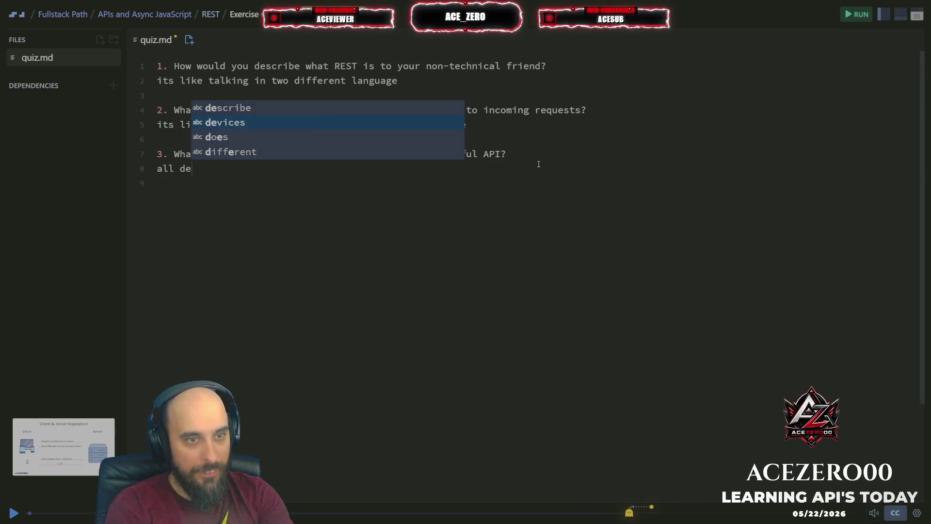
{"action": "key", "text": "Tab"}
{"action": "type", "text": "t"}
{"action": "type", "text": "that "}
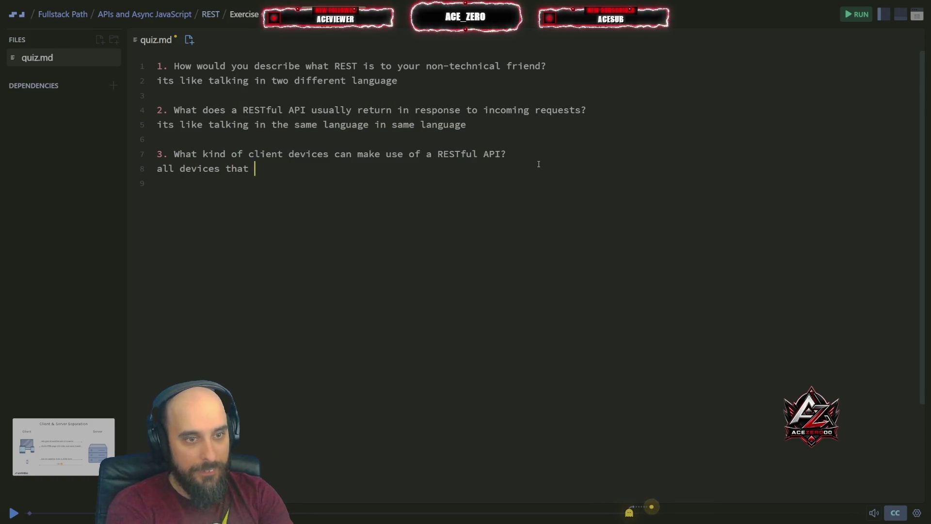
{"action": "type", "text": "send and res"}
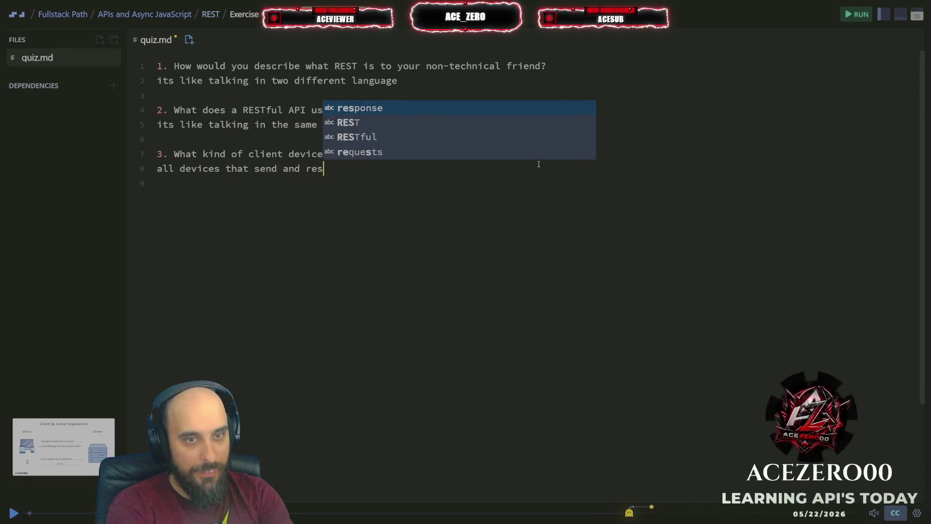
{"action": "key", "text": "BackSpace"}
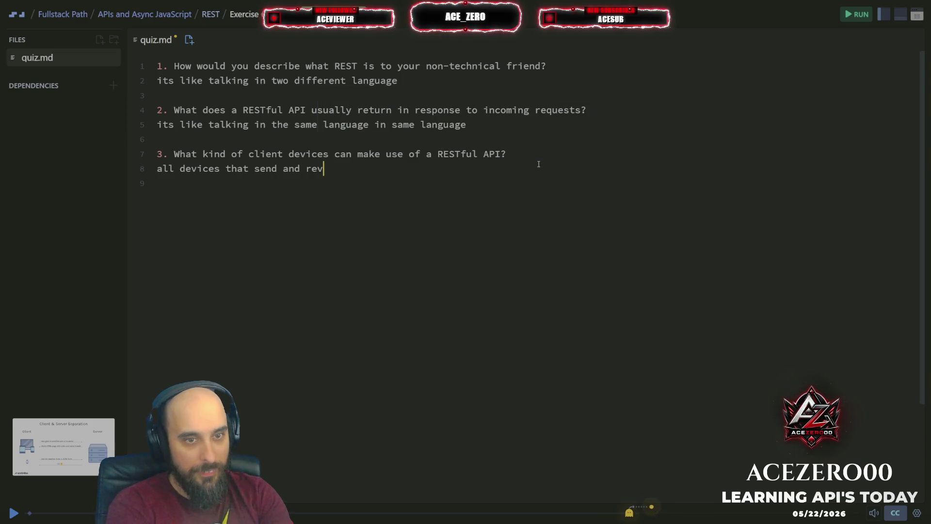
{"action": "type", "text": "ci"}
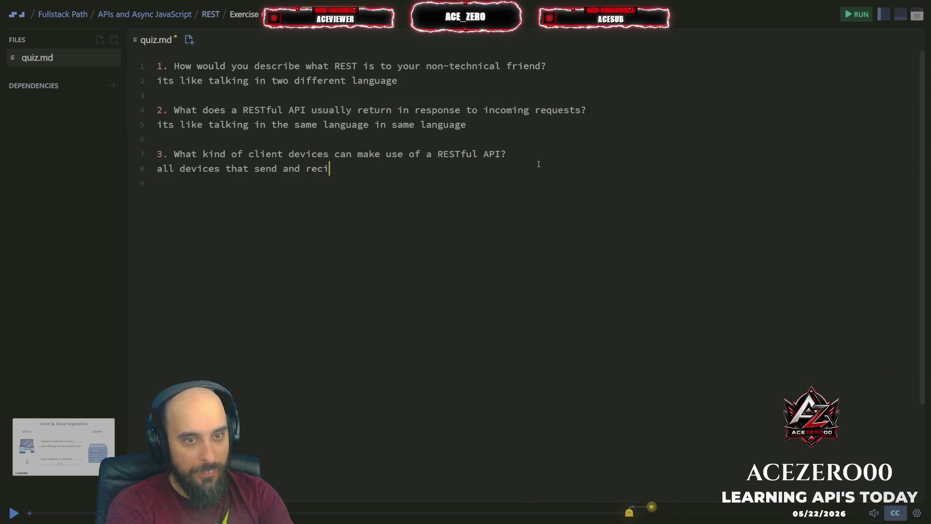
{"action": "key", "text": "BackSpace"}
{"action": "type", "text": "eive json data"}
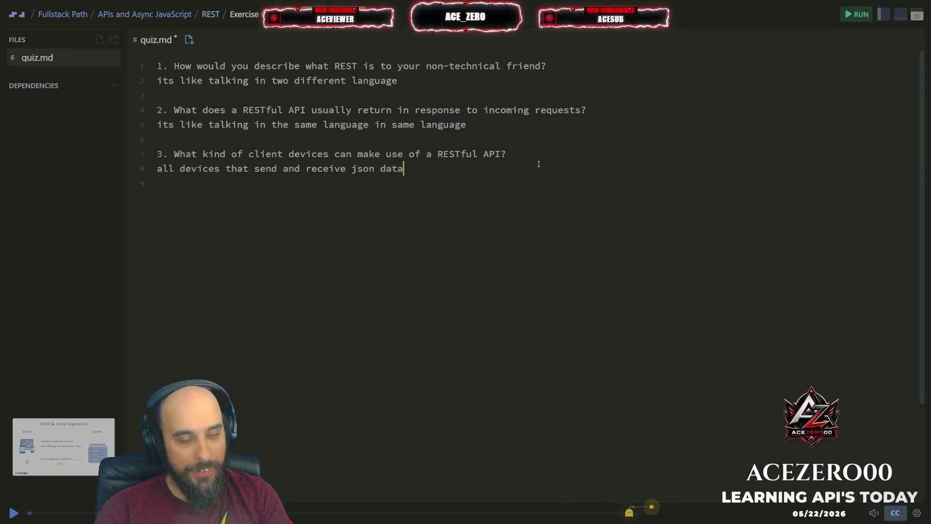
Submit the quiz answers, pass the review, and return to the lesson
{"action": "left_click", "coordinate": [394, 44]}
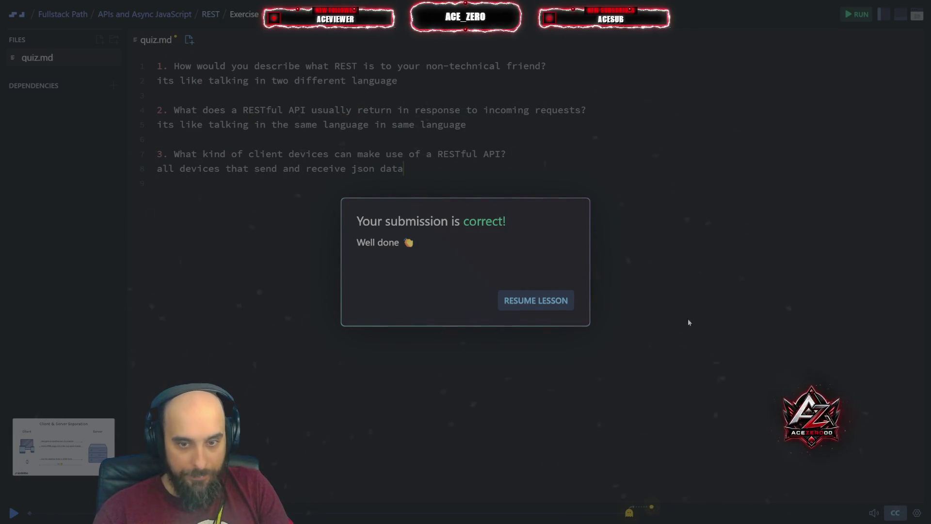
{"action": "left_click", "coordinate": [573, 305]}
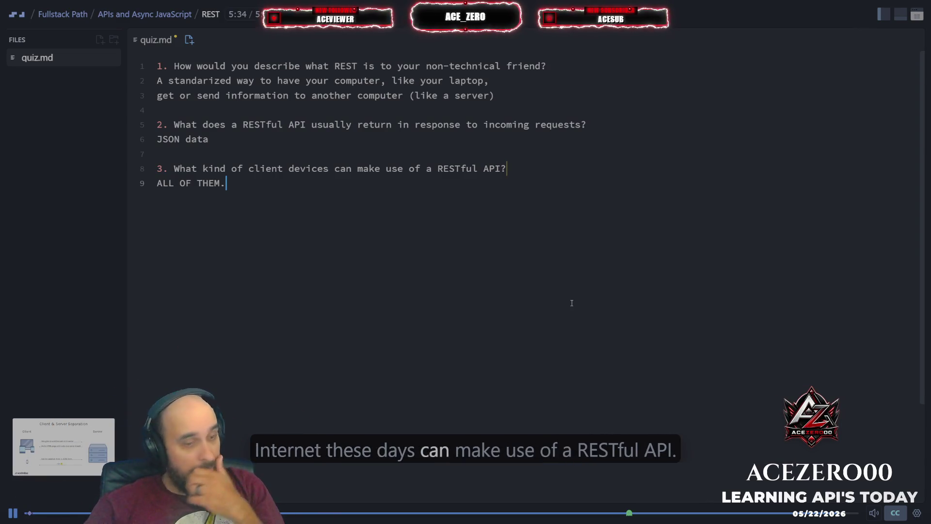
Pause and resume the lesson while reviewing the instructor's model quiz answers
{"action": "left_click", "coordinate": [571, 302]}
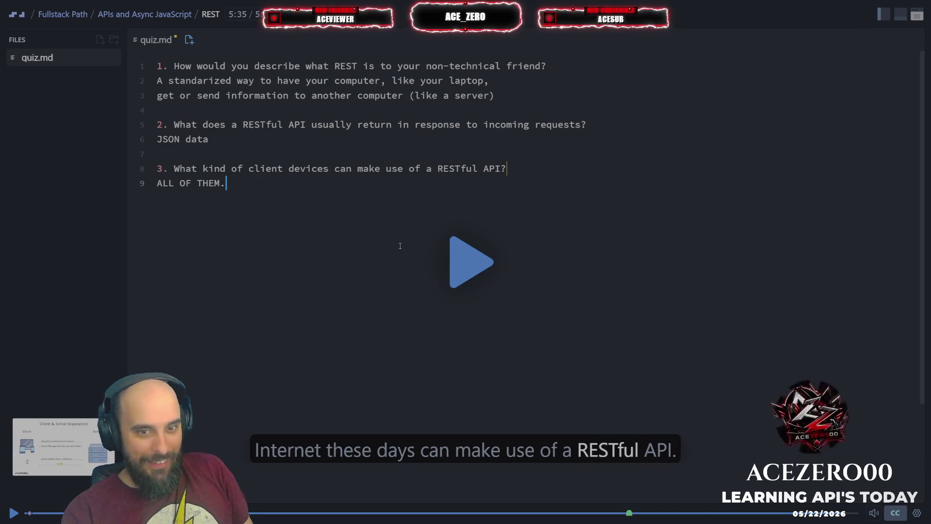
{"action": "left_click", "coordinate": [458, 266]}
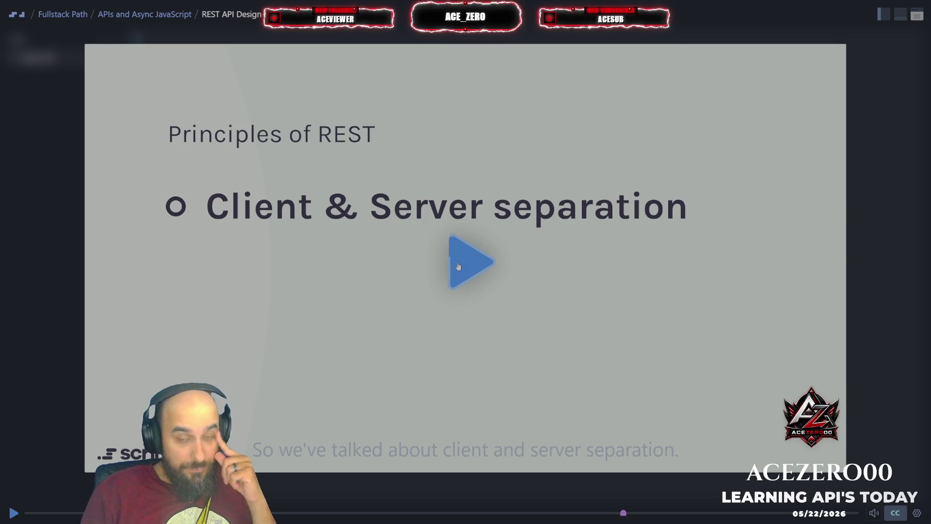
Play the Principles of REST part and pause on the Statelessness bullet
{"action": "left_click", "coordinate": [458, 265]}
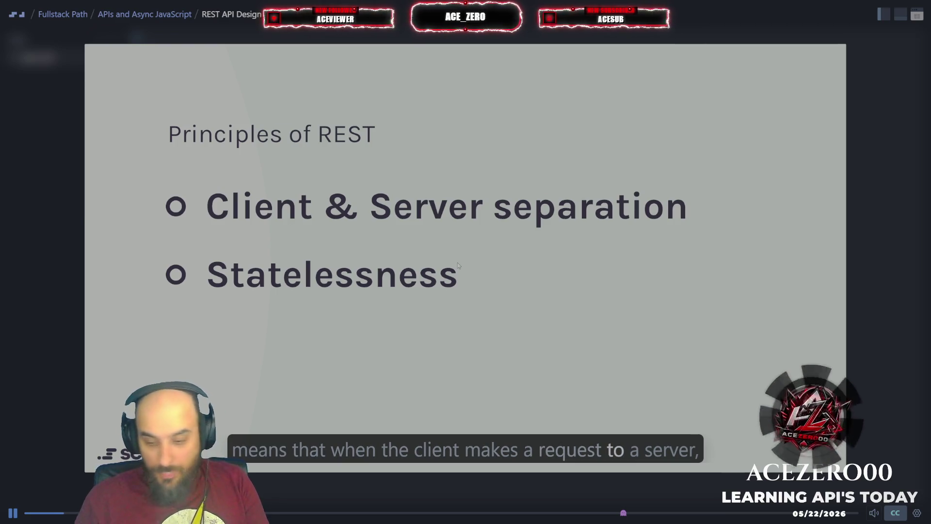
{"action": "key", "text": "space"}
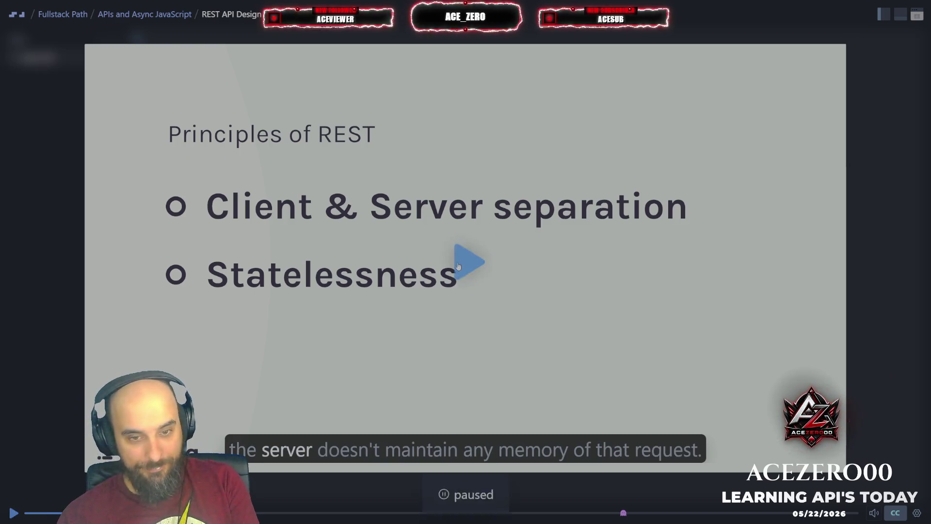
Leave full screen, close the extra New tab, and resume the REST API Design lesson
{"action": "key", "text": "F11"}
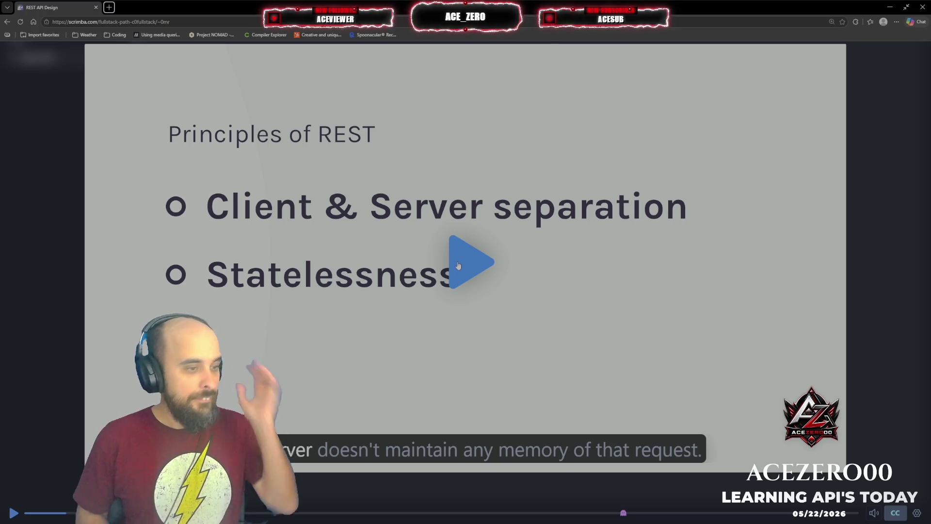
{"action": "key", "text": "alt+Tab"}
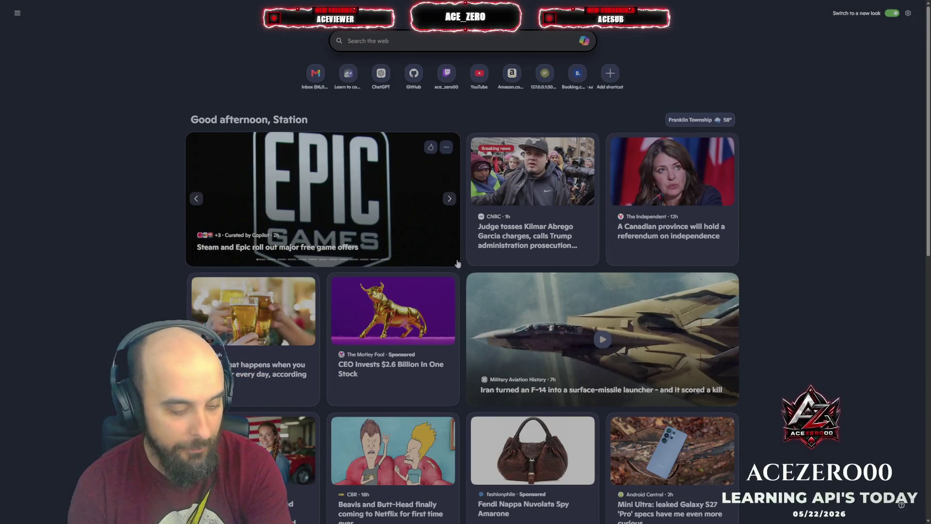
{"action": "key", "text": "F11"}
{"action": "key", "text": "ctrl+w"}
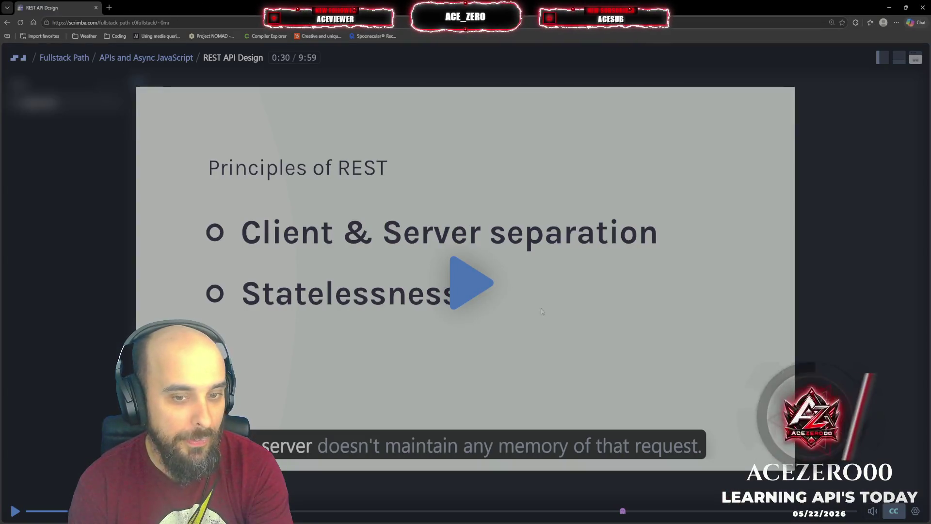
{"action": "left_click", "coordinate": [473, 291]}
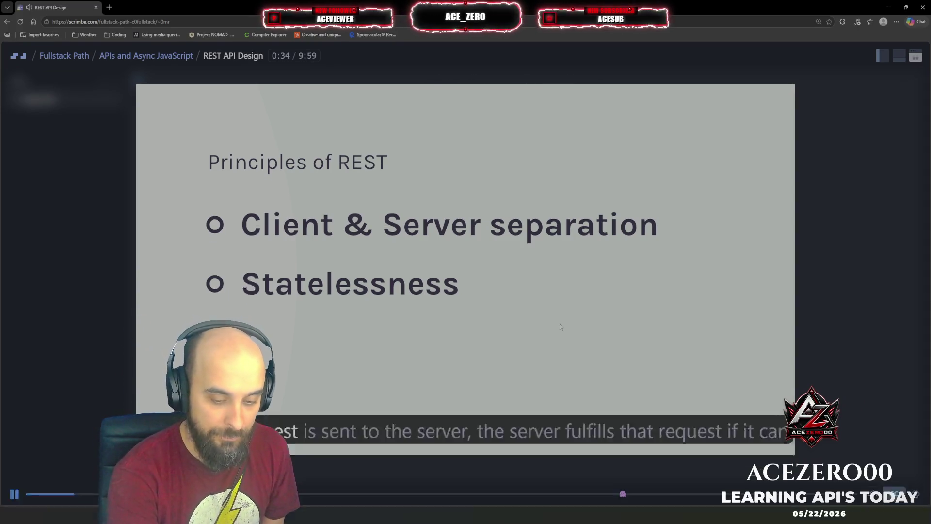
Watch the Statelessness explanation in full screen, then pause the lesson
{"action": "key", "text": "F11"}
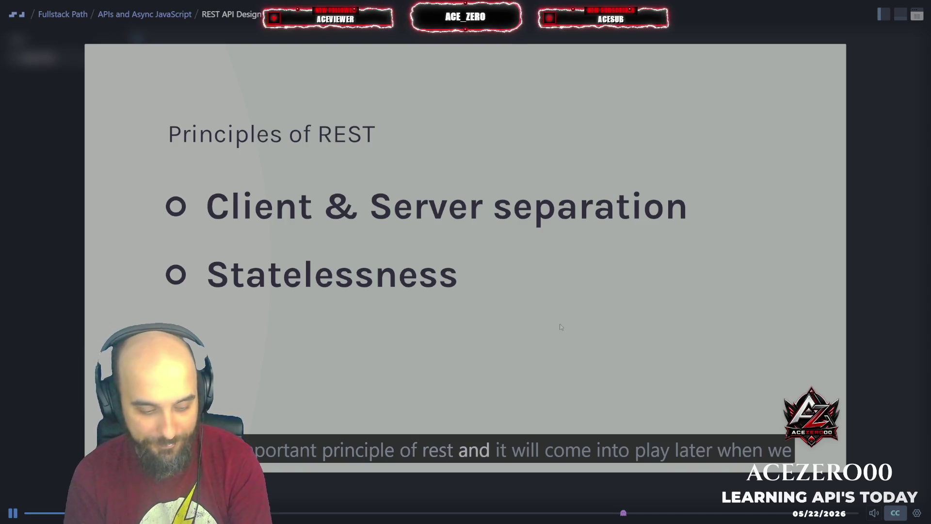
{"action": "key", "text": "space"}
Leave fullscreen and resume playing the REST API Design lesson video
{"action": "key", "text": "F11"}
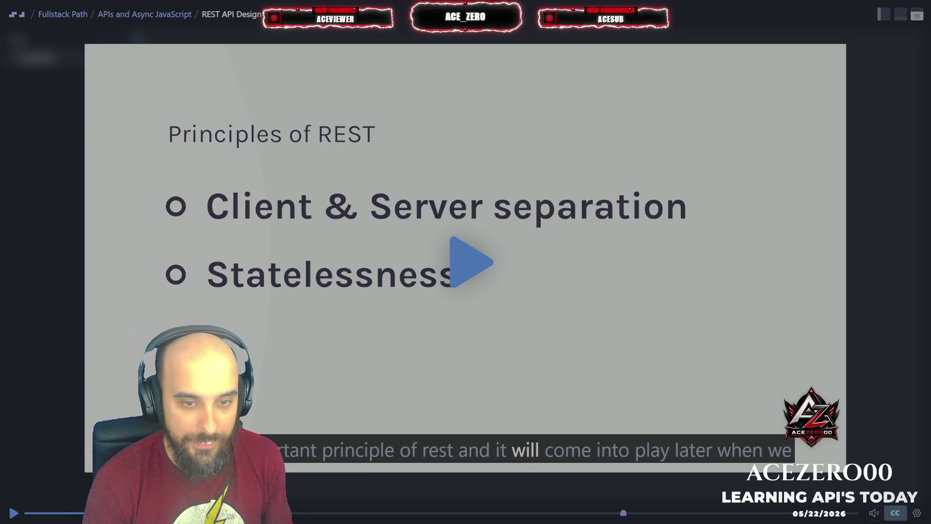
{"action": "left_click", "coordinate": [463, 296]}
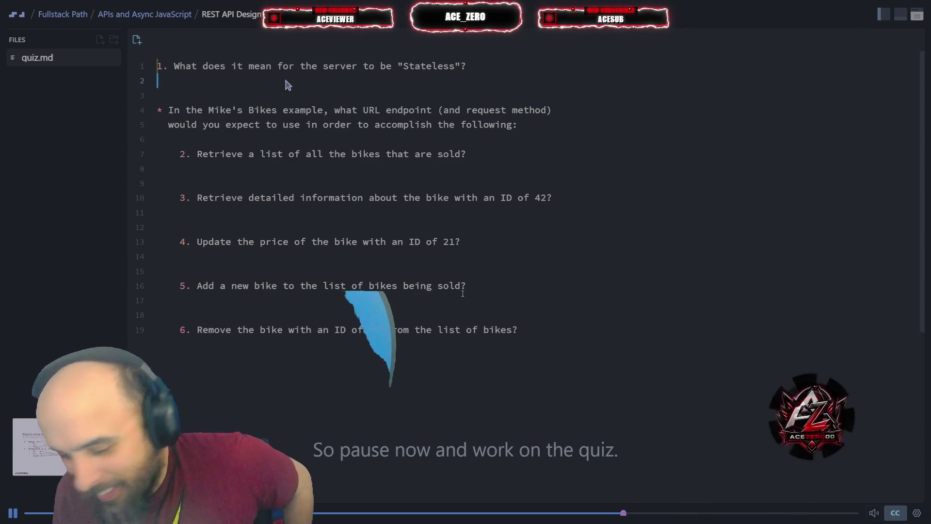
Pause the lesson once quiz.md shows the six Stateless and Mike's Bikes endpoint questions
{"action": "key", "text": "space"}
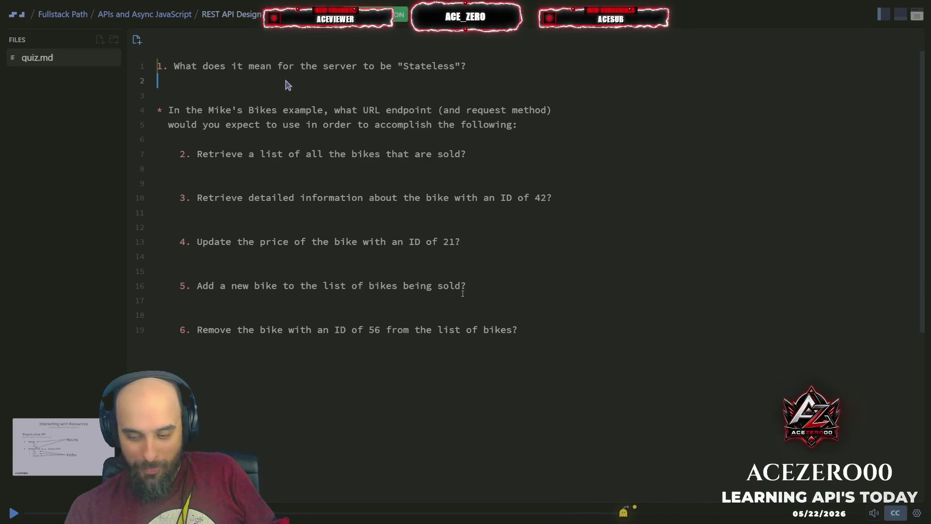
Exit fullscreen and open a new blank browser tab beside the Scrimba lesson
{"action": "key", "text": "F11"}
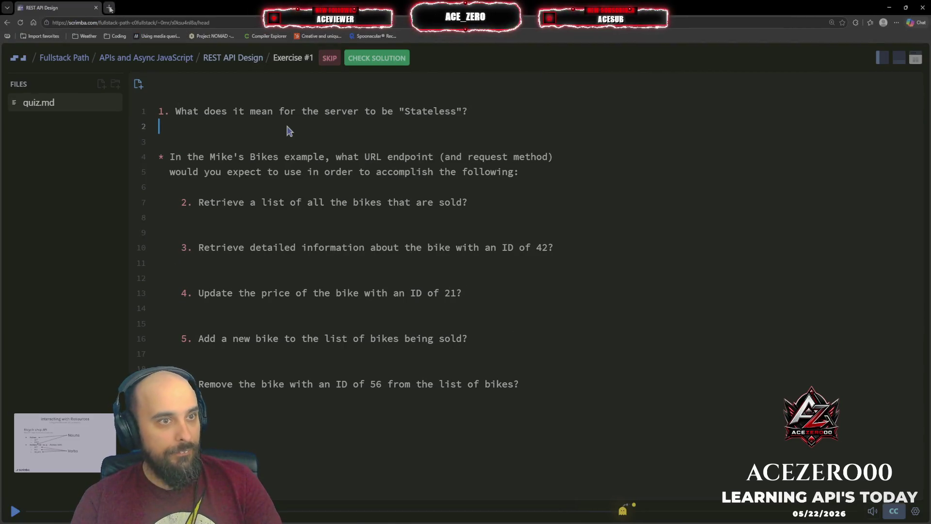
{"action": "left_click", "coordinate": [109, 8]}
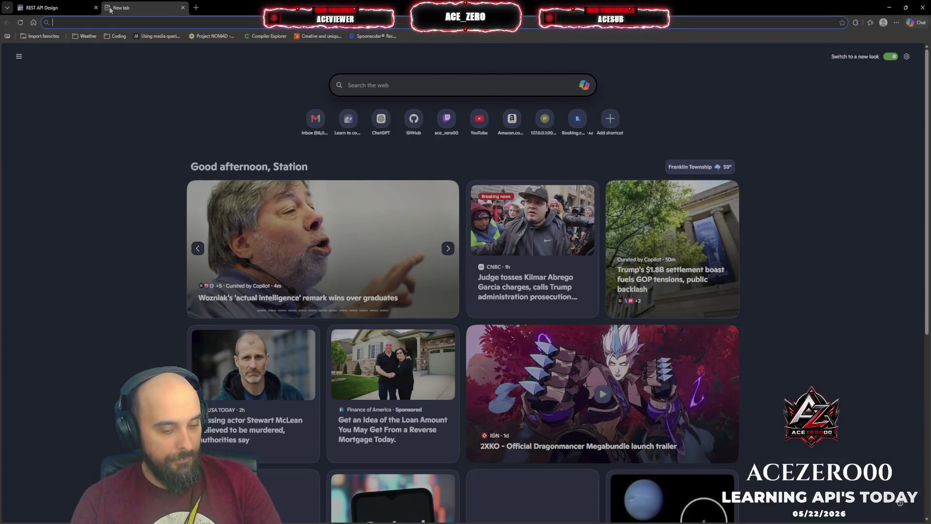
Load the Mic API page at localhost:3000, check its current state text, and reload it
{"action": "type", "text": "localhost:3000"}
{"action": "key", "text": "Return"}
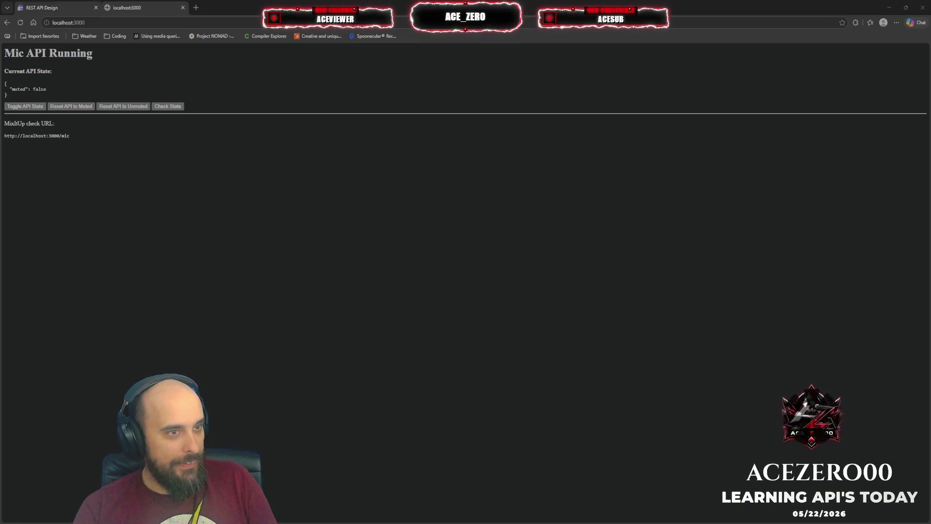
{"action": "left_click_drag", "start_coordinate": [5, 52], "coordinate": [7, 95]}
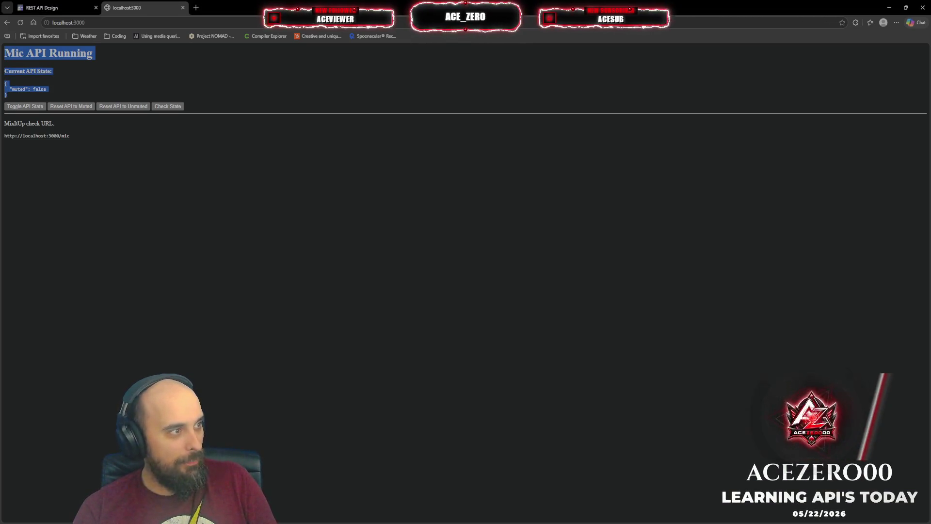
{"action": "left_click", "coordinate": [185, 192]}
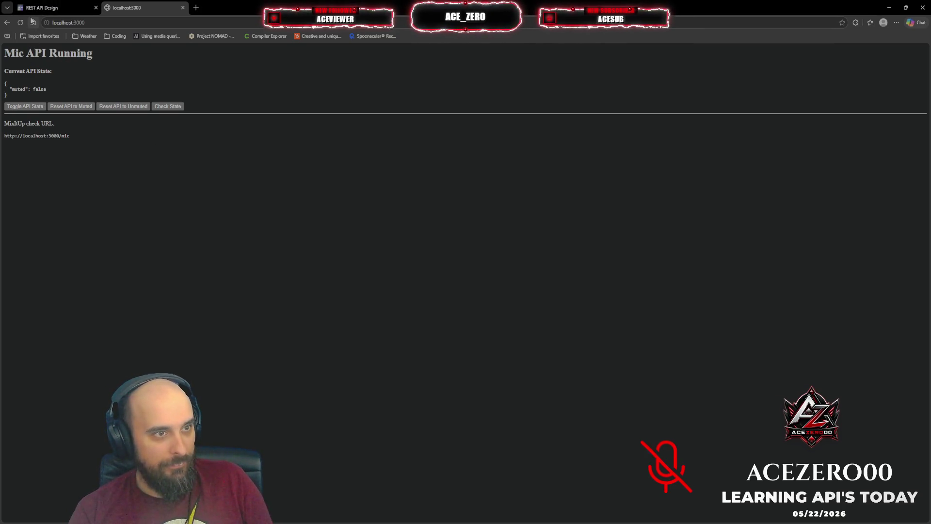
{"action": "left_click", "coordinate": [21, 23]}
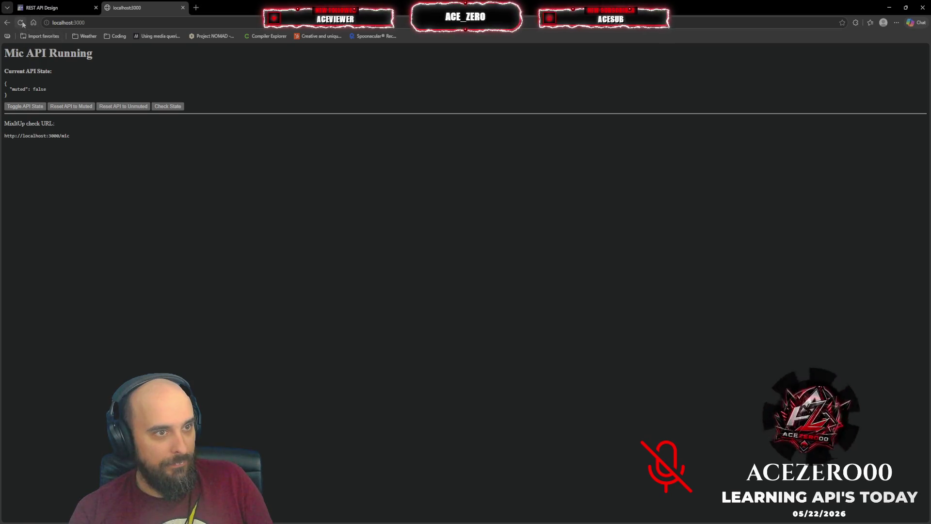
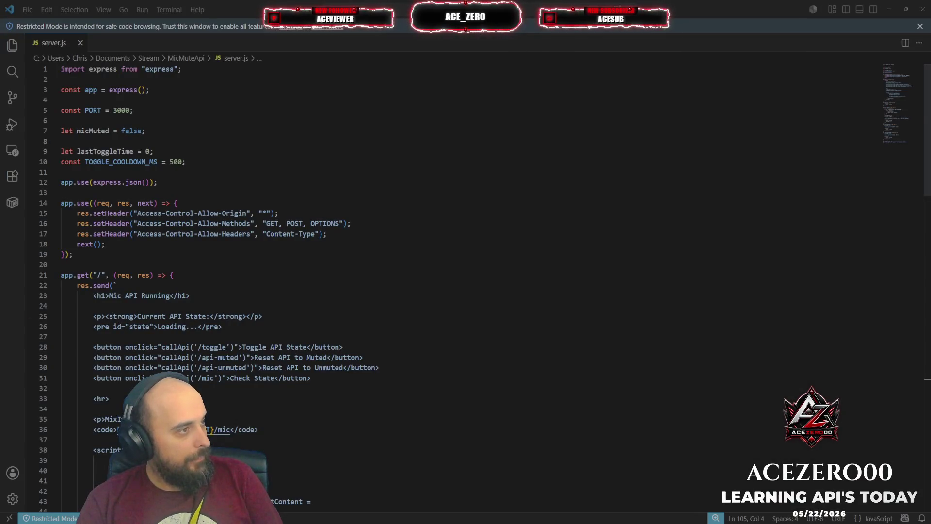
Review server.js routes (/mic, cooldown /toggle, /api-muted, /api-unmuted), then return to the Mic API page
{"action": "left_click", "coordinate": [287, 234]}
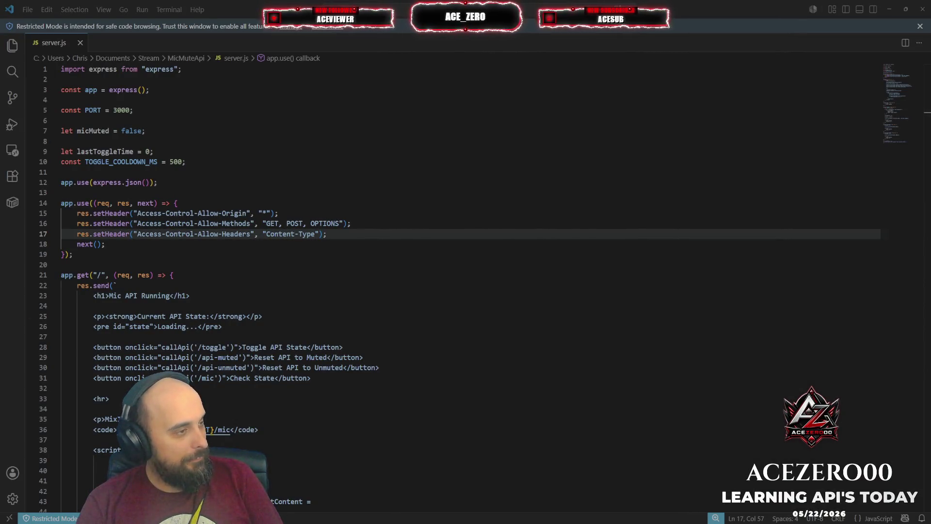
{"action": "scroll", "coordinate": [466, 282], "scroll_direction": "down", "scroll_amount": 3}
{"action": "scroll", "coordinate": [465, 281], "scroll_direction": "up", "scroll_amount": 3}
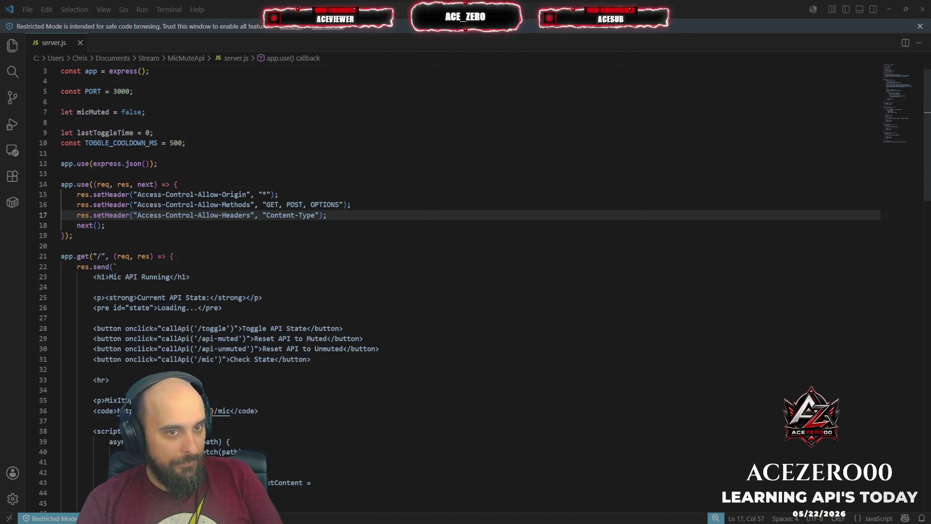
{"action": "scroll", "coordinate": [465, 285], "scroll_direction": "up", "scroll_amount": 1}
{"action": "scroll", "coordinate": [466, 281], "scroll_direction": "down", "scroll_amount": 4}
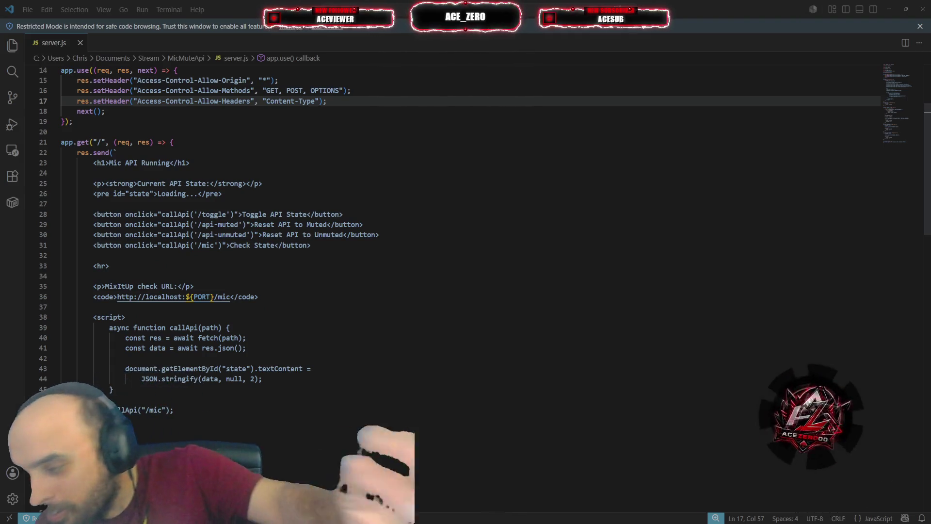
{"action": "scroll", "coordinate": [436, 291], "scroll_direction": "down", "scroll_amount": 5}
{"action": "scroll", "coordinate": [436, 291], "scroll_direction": "down", "scroll_amount": 7}
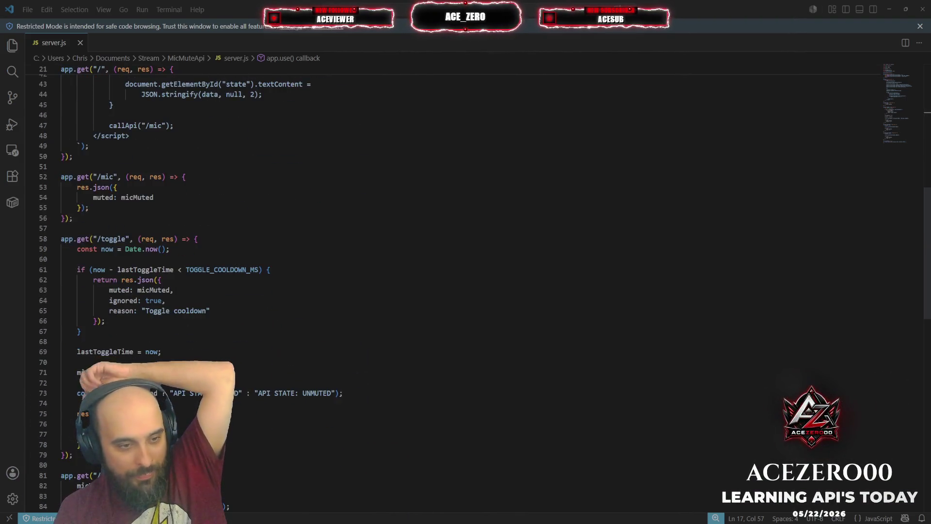
{"action": "scroll", "coordinate": [436, 291], "scroll_direction": "down", "scroll_amount": 1}
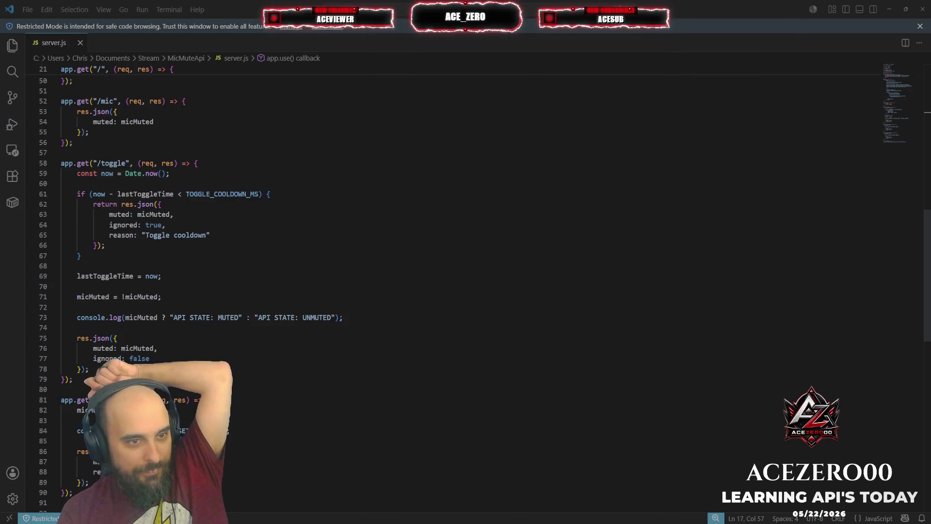
{"action": "scroll", "coordinate": [436, 291], "scroll_direction": "down", "scroll_amount": 5}
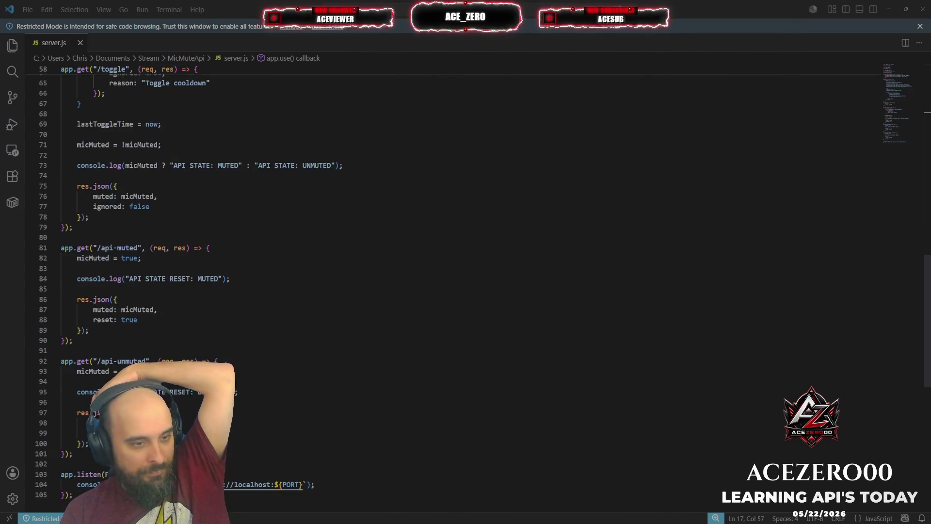
{"action": "scroll", "coordinate": [436, 291], "scroll_direction": "down", "scroll_amount": 2}
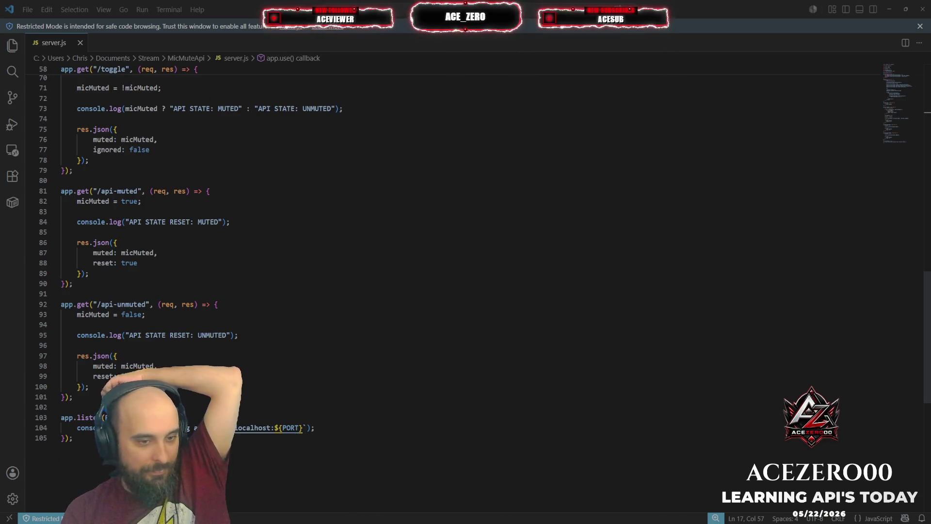
{"action": "scroll", "coordinate": [436, 291], "scroll_direction": "up", "scroll_amount": 20}
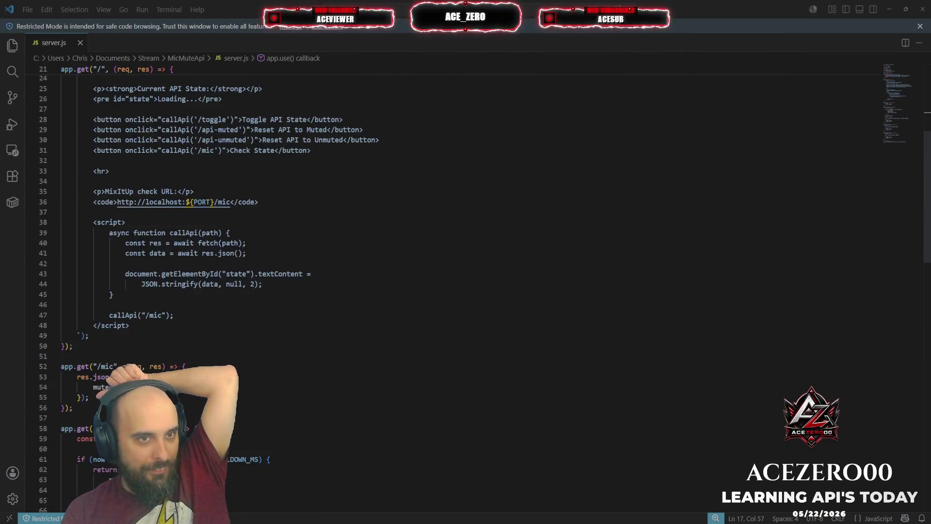
{"action": "scroll", "coordinate": [466, 285], "scroll_direction": "up", "scroll_amount": 1}
{"action": "scroll", "coordinate": [466, 286], "scroll_direction": "down", "scroll_amount": 8}
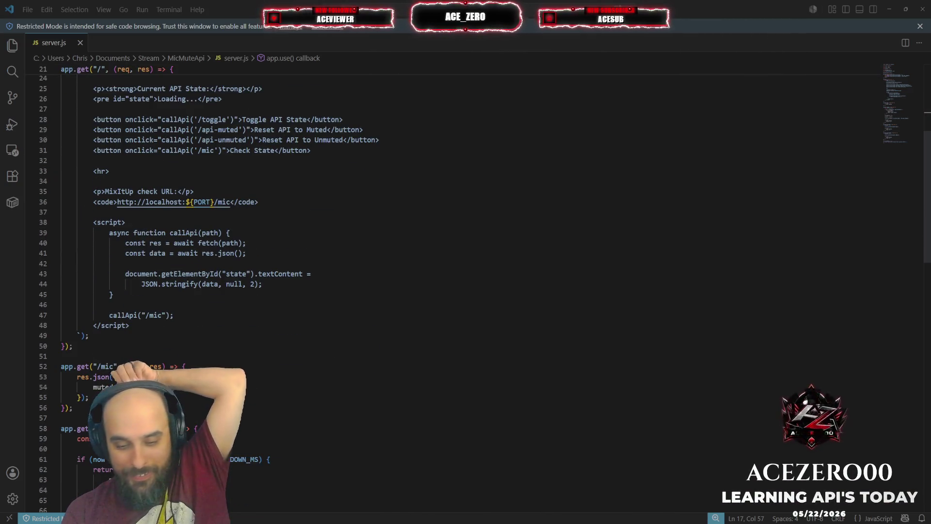
{"action": "scroll", "coordinate": [466, 285], "scroll_direction": "down", "scroll_amount": 2}
{"action": "scroll", "coordinate": [465, 285], "scroll_direction": "down", "scroll_amount": 4}
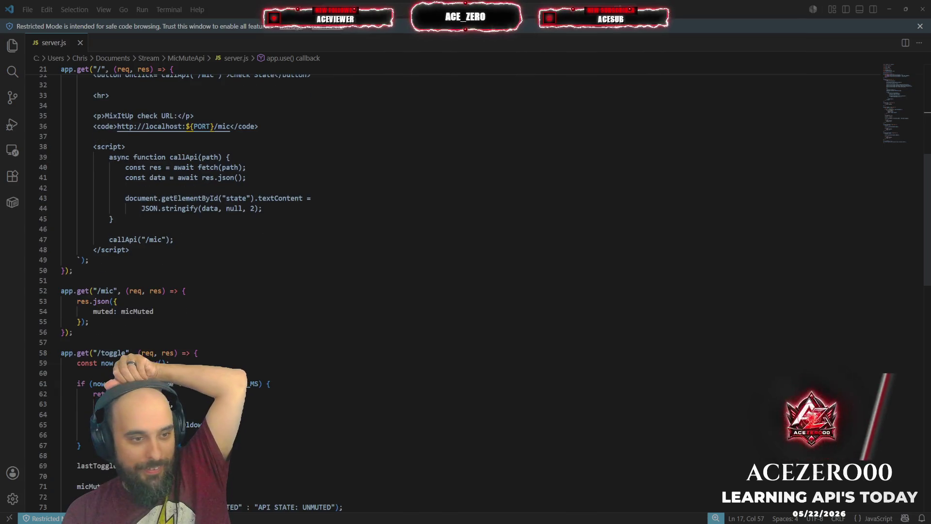
{"action": "scroll", "coordinate": [465, 285], "scroll_direction": "down", "scroll_amount": 1}
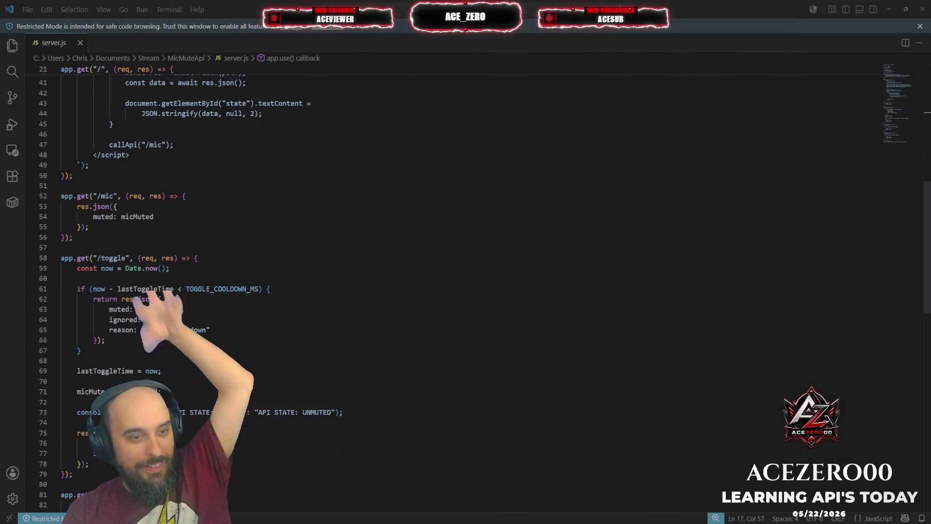
{"action": "scroll", "coordinate": [466, 286], "scroll_direction": "down", "scroll_amount": 15}
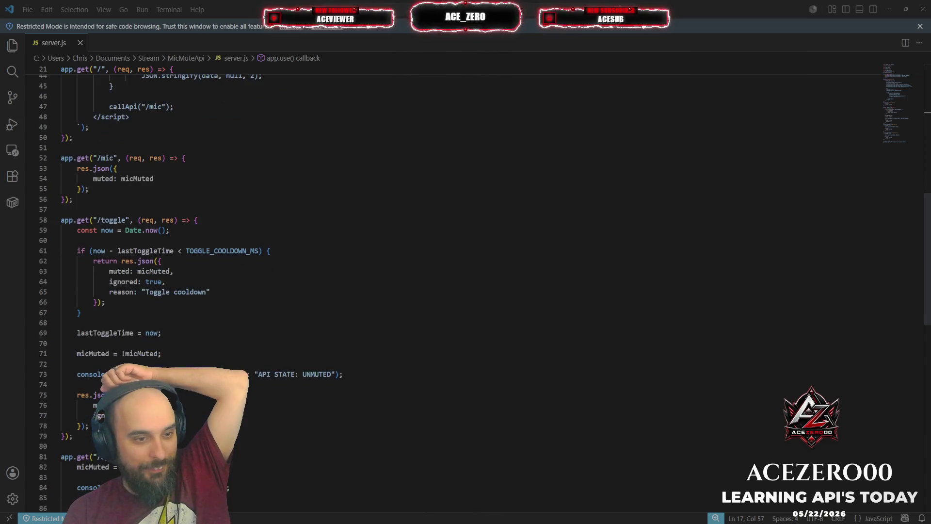
{"action": "scroll", "coordinate": [465, 285], "scroll_direction": "up", "scroll_amount": 4}
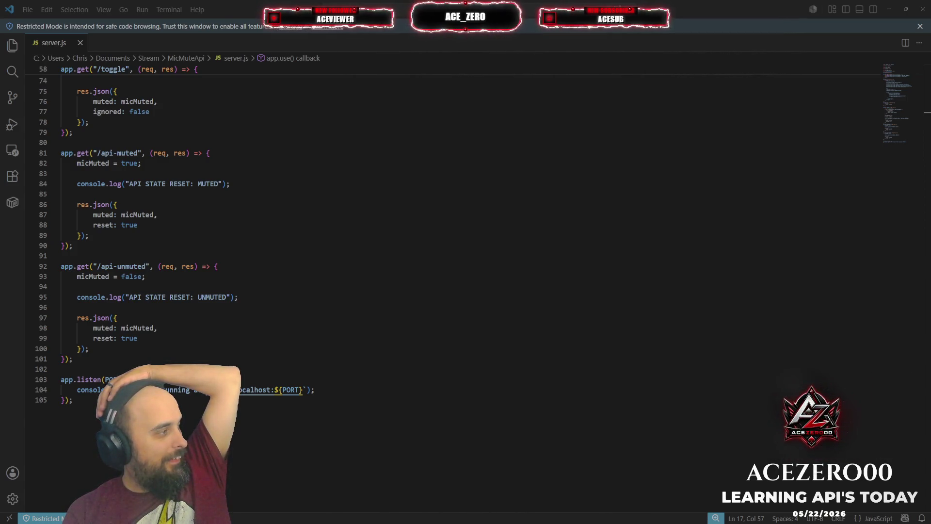
{"action": "key", "text": "alt+Tab"}
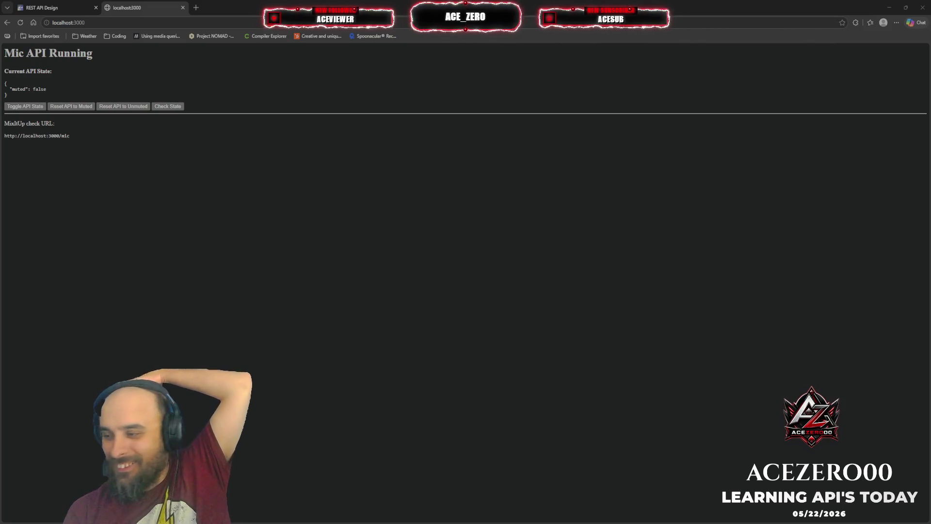
{"action": "key", "text": "ctrl+Tab"}
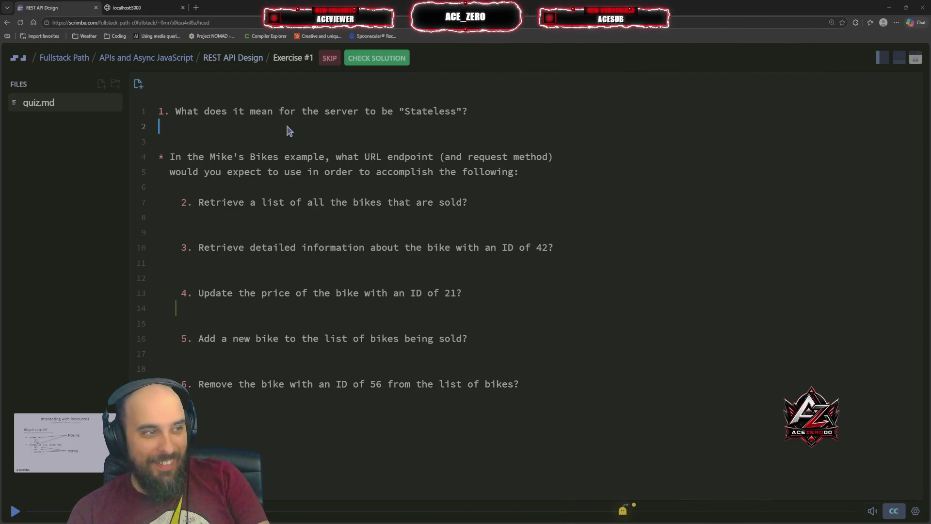
{"action": "left_click", "coordinate": [140, 8]}
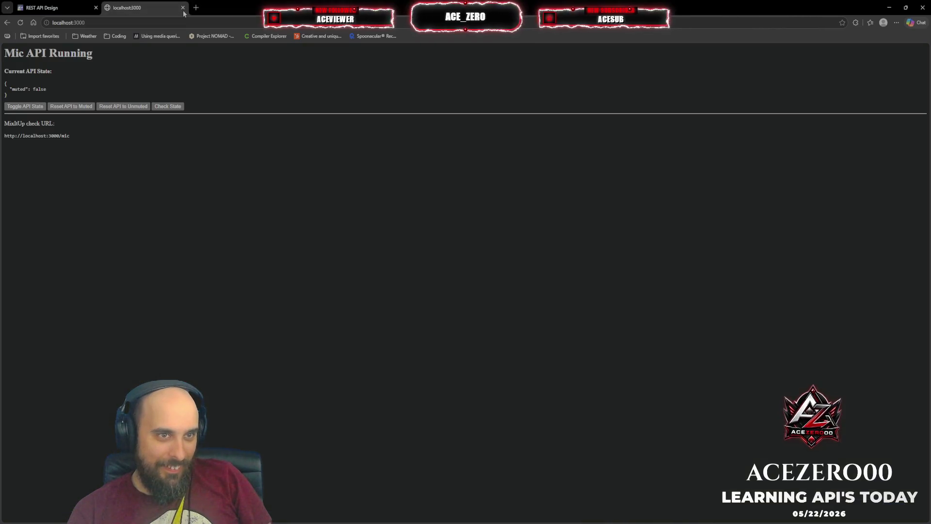
Close the localhost:3000 Mic API tab and resume the REST API Design lesson video
{"action": "left_click", "coordinate": [182, 7]}
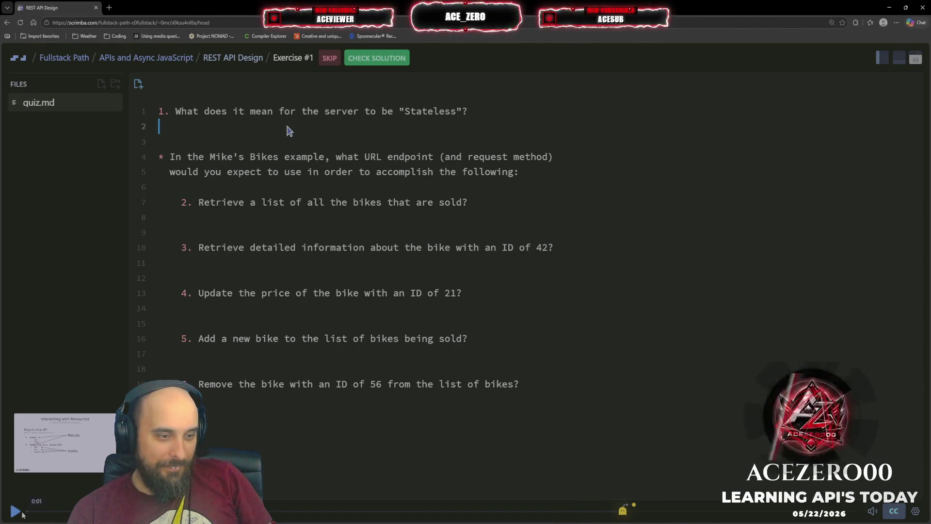
{"action": "left_click", "coordinate": [15, 511]}
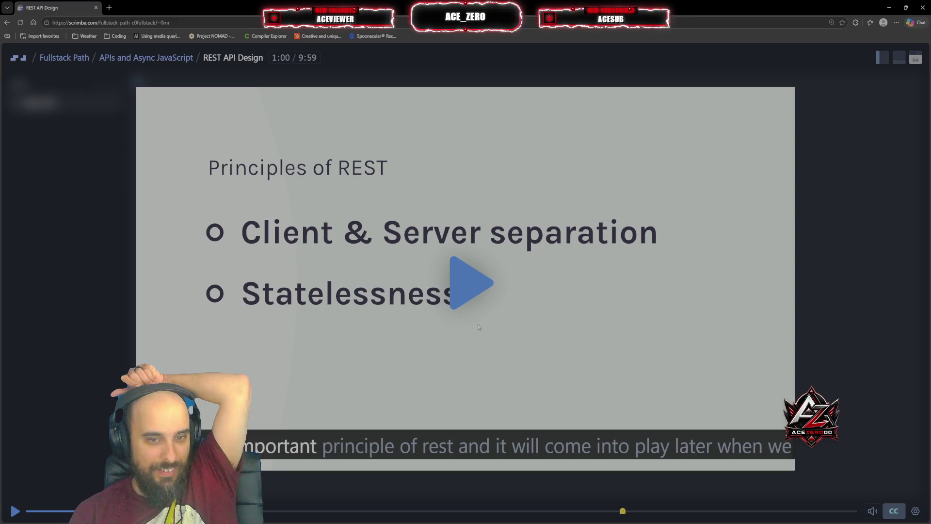
{"action": "left_click", "coordinate": [443, 316]}
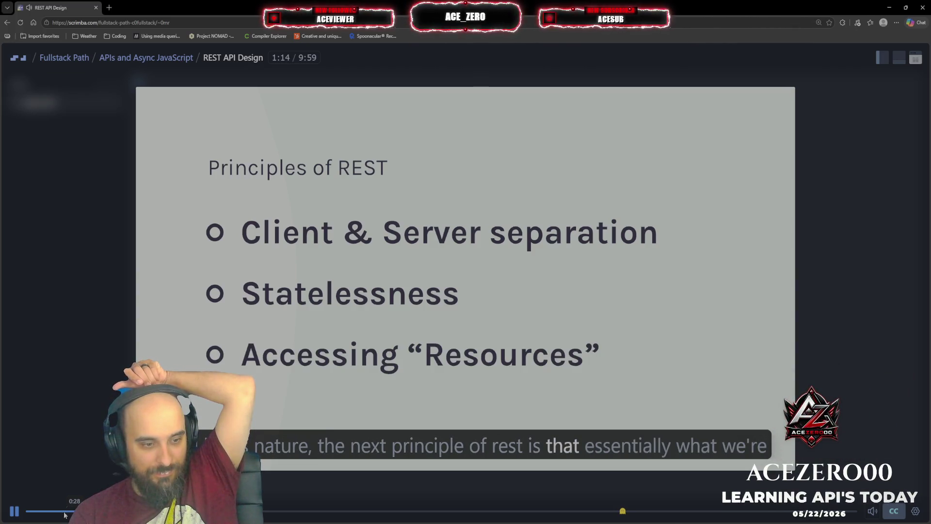
Rewind the REST lesson near its start, pause it, and open the Exercise #1 quiz.md
{"action": "left_click", "coordinate": [37, 513]}
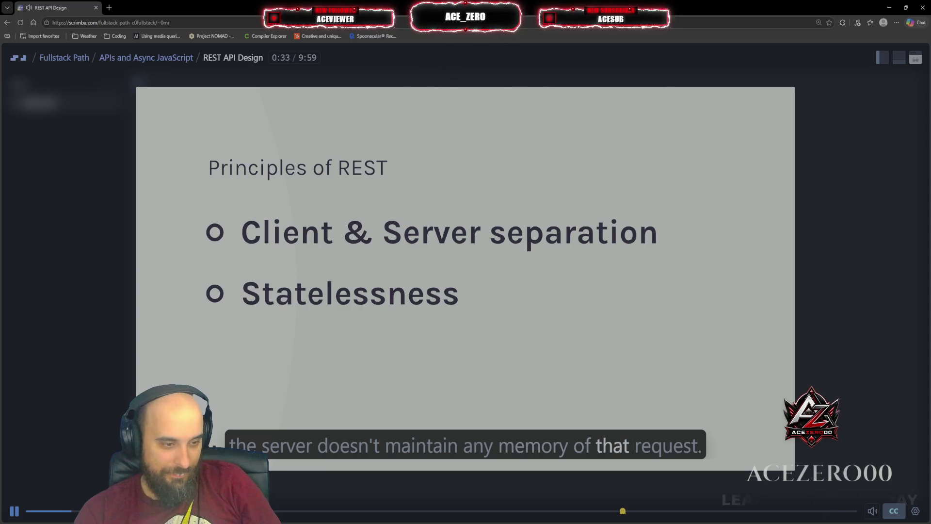
{"action": "left_click", "coordinate": [15, 511]}
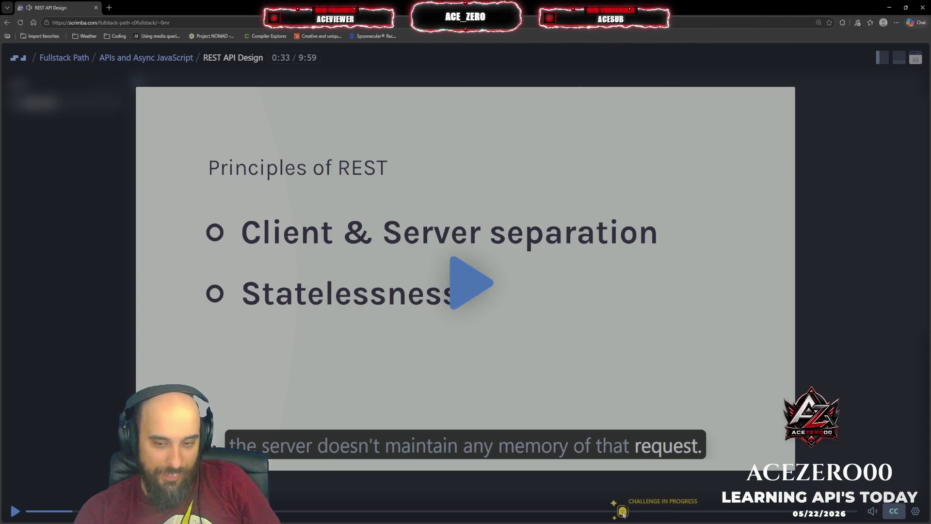
{"action": "left_click", "coordinate": [289, 130]}
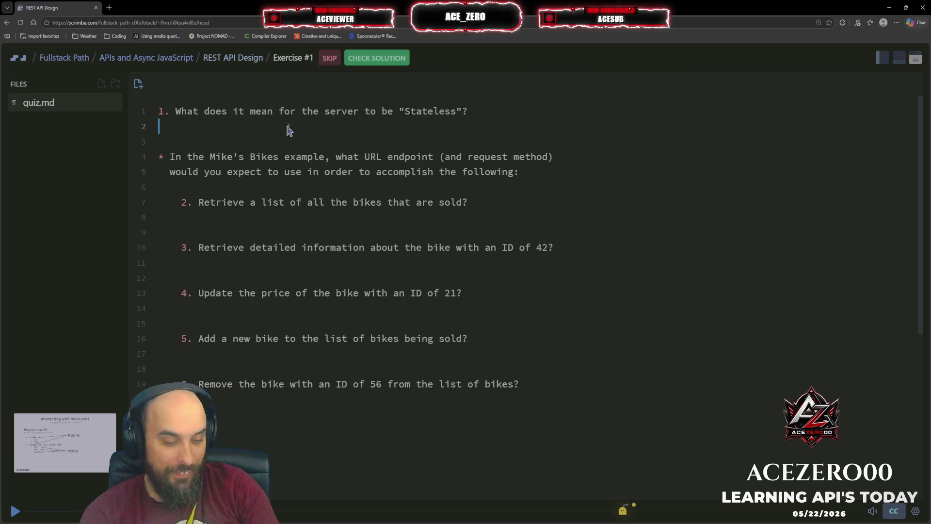
Answer question 1 with "Client doesn't maintain any data from the request"
{"action": "type", "text": "Client doesn't mainti"}
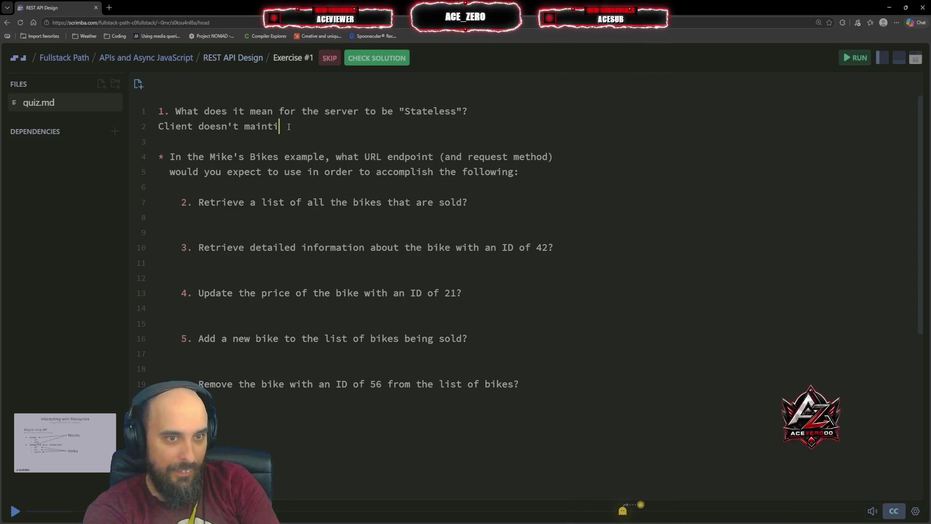
{"action": "key", "text": "BackSpace"}
{"action": "type", "text": "ain any data"}
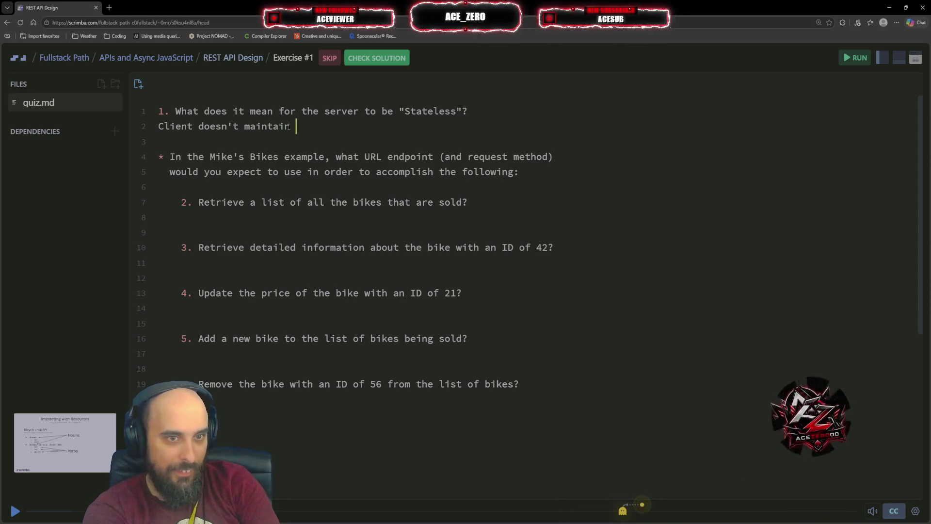
{"action": "type", "text": " from the rq"}
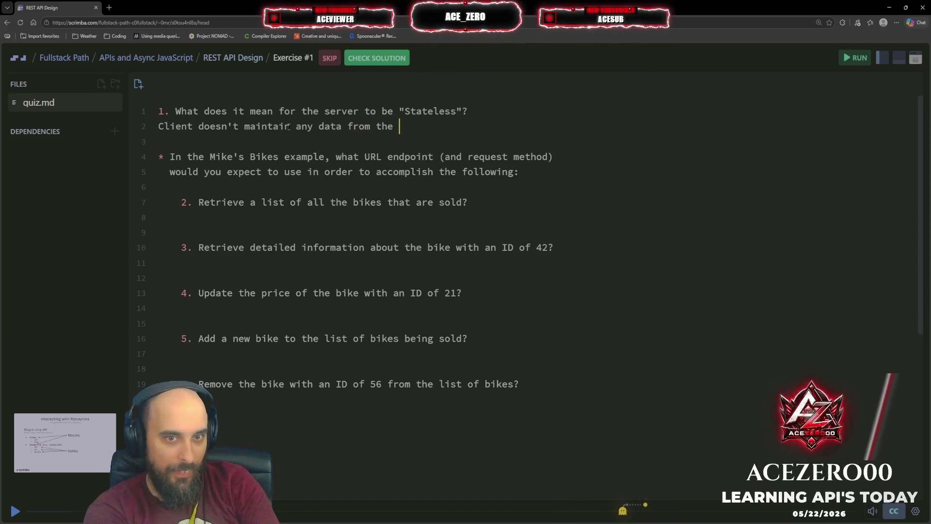
{"action": "key", "text": "BackSpace"}
{"action": "type", "text": "equest"}
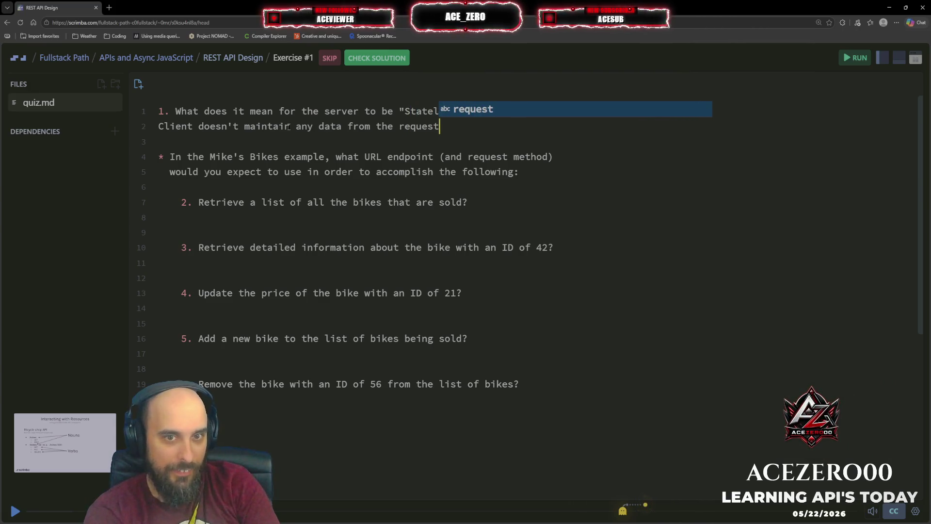
{"action": "key", "text": "Escape"}
{"action": "key", "text": "Down"}
{"action": "key", "text": "Down"}
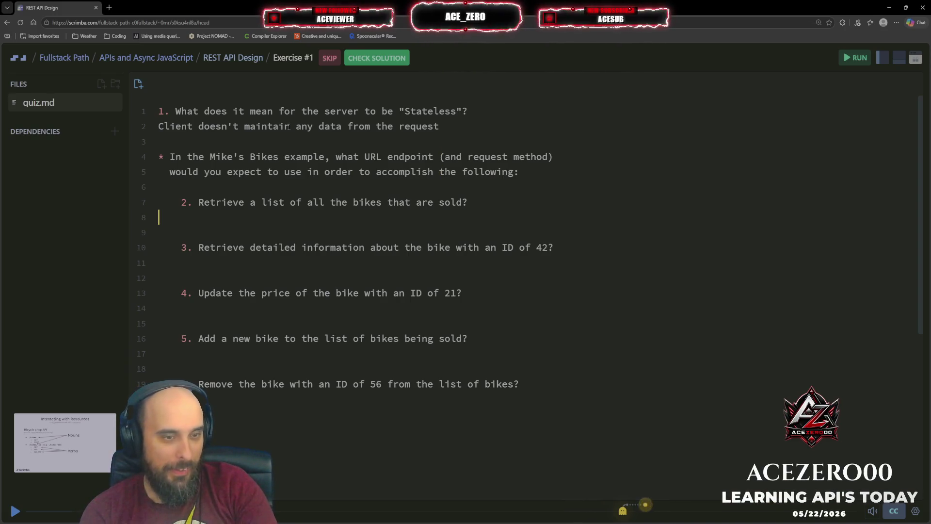
Answer questions 2–4 with endpoints /bikes, /bikes/42 and /bikes/21/price
{"action": "type", "text": "bije"}
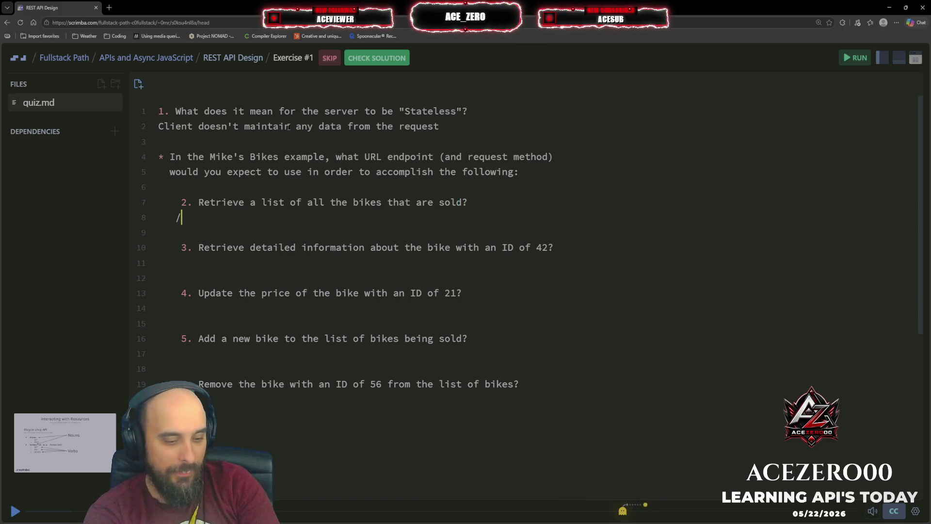
{"action": "type", "text": "kes"}
{"action": "key", "text": "Escape"}
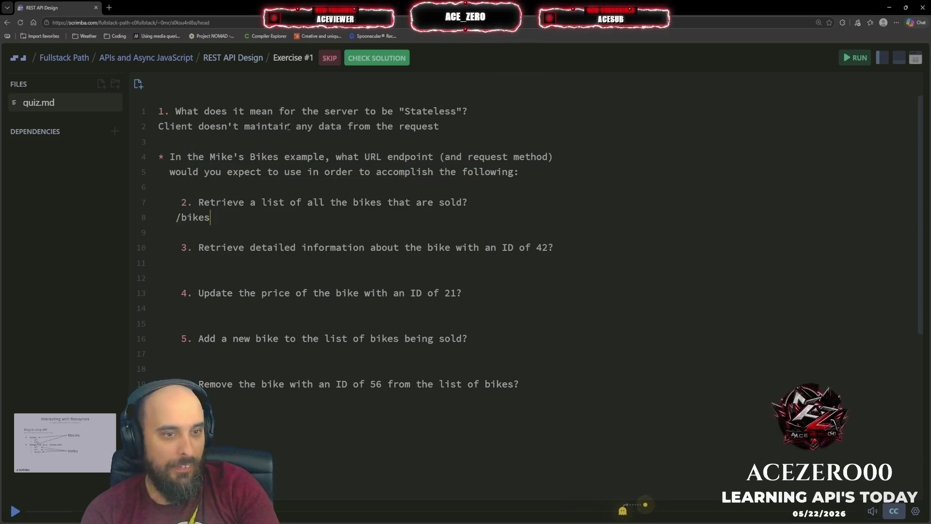
{"action": "key", "text": "Down"}
{"action": "key", "text": "Down"}
{"action": "key", "text": "Down"}
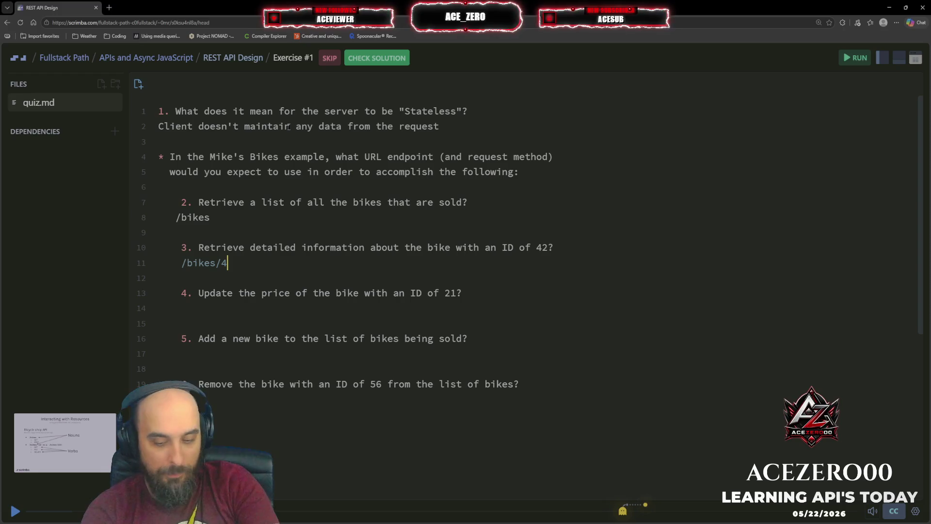
{"action": "type", "text": "2"}
{"action": "key", "text": "Down"}
{"action": "key", "text": "Down"}
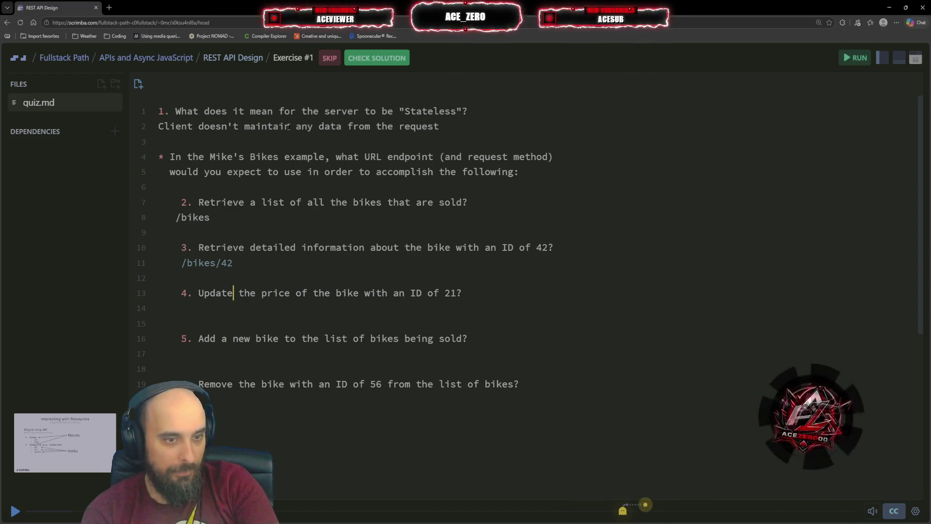
{"action": "key", "text": "Down"}
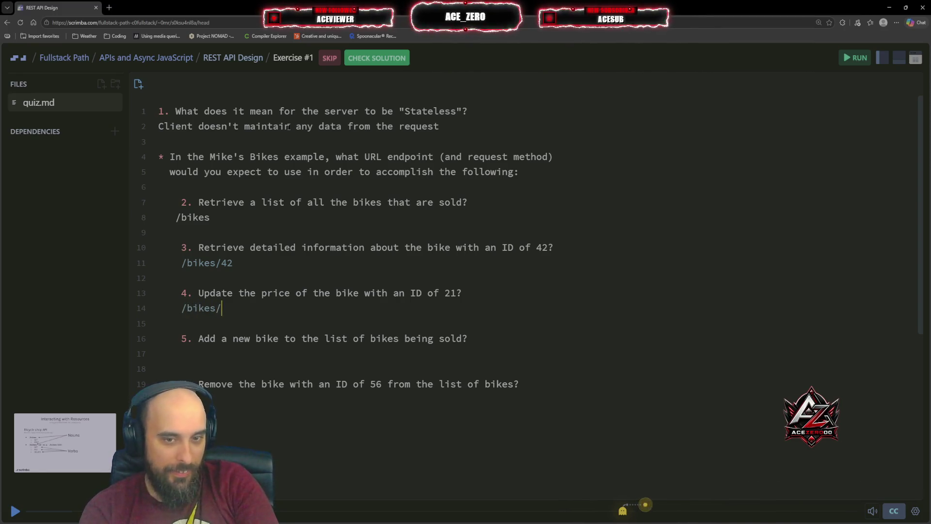
{"action": "type", "text": "pri"}
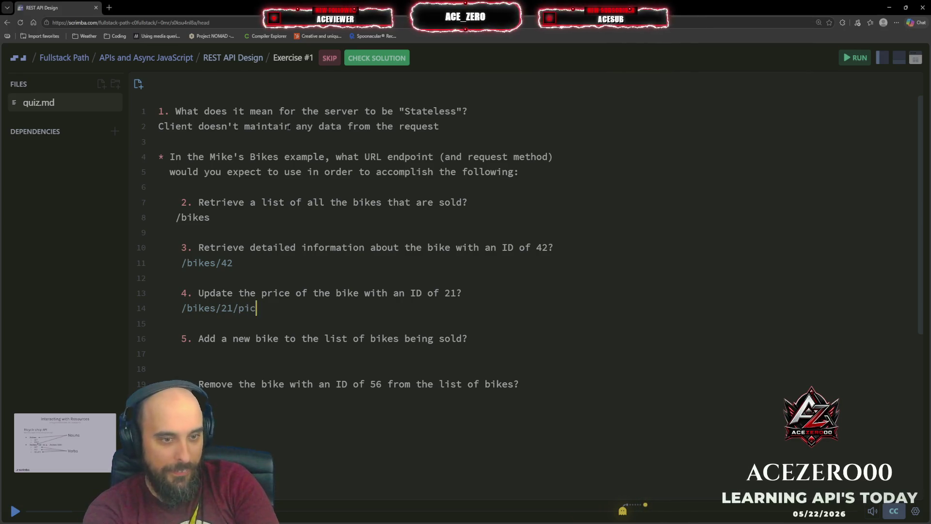
{"action": "type", "text": "ce"}
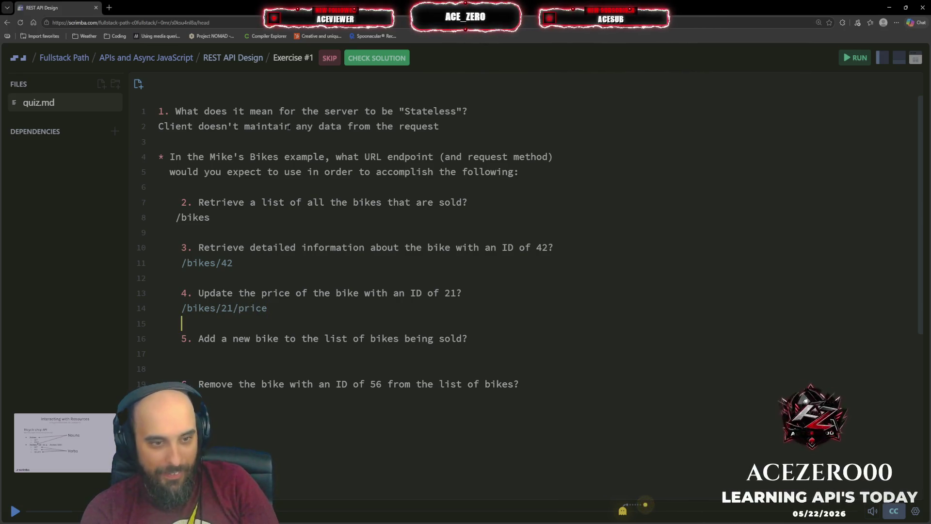
{"action": "key", "text": "Up"}
{"action": "key", "text": "Up"}
{"action": "key", "text": "Up"}
{"action": "key", "text": "Left"}
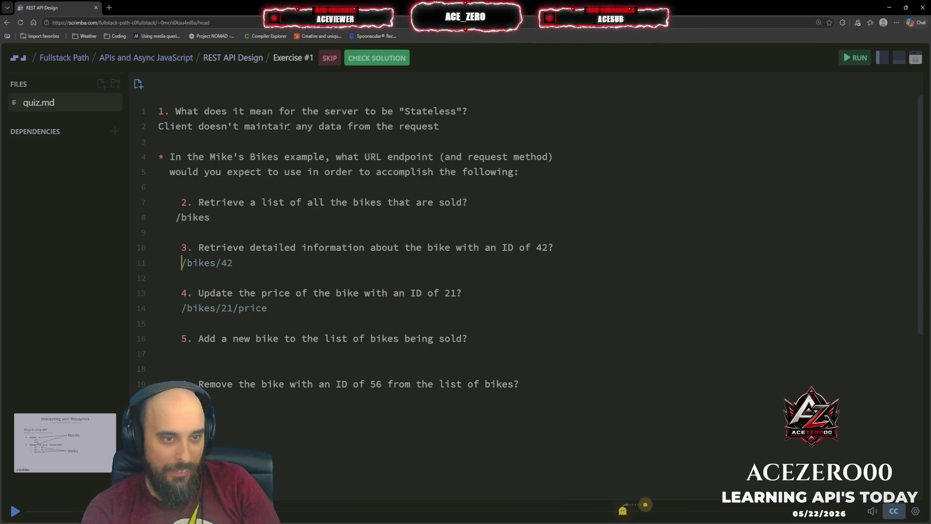
Make answers GET /bikes/42 and PUT /bikes/21/price, and begin DELETE /bikes for question 6
{"action": "type", "text": "GET"}
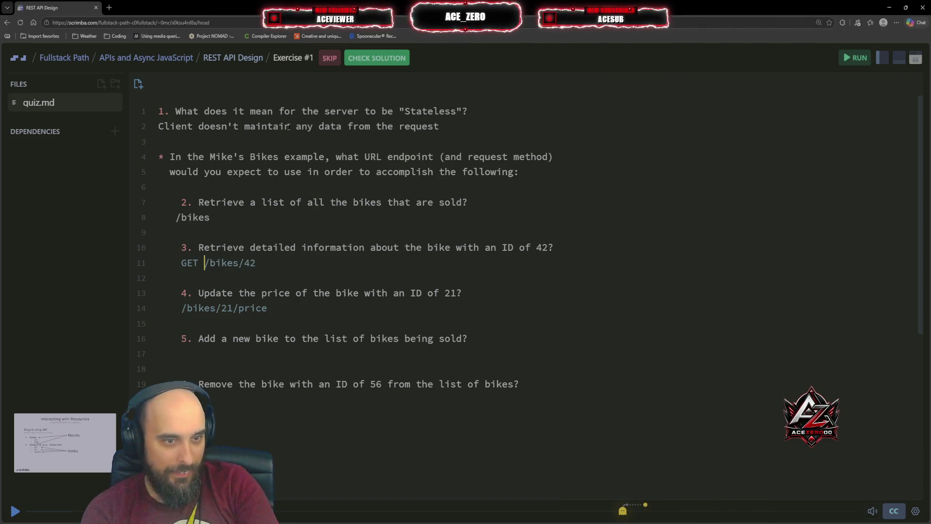
{"action": "key", "text": "Home"}
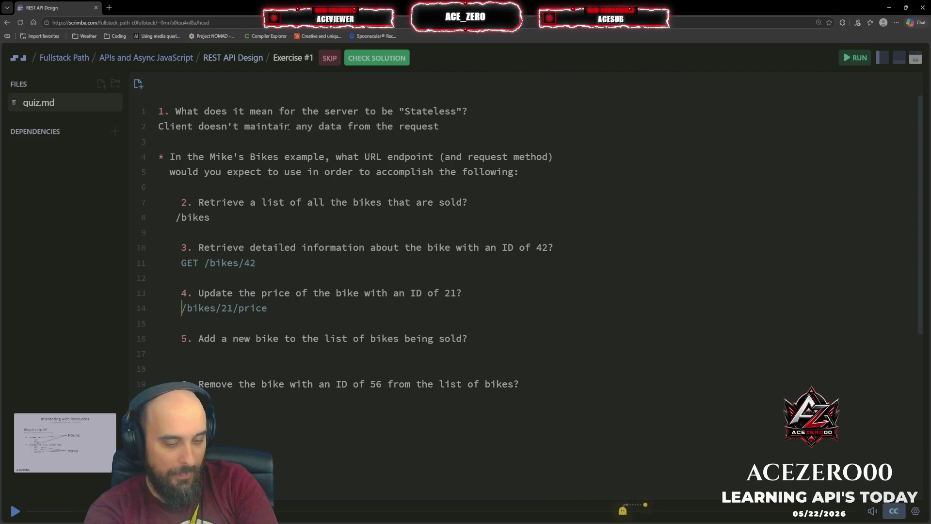
{"action": "type", "text": "PUT"}
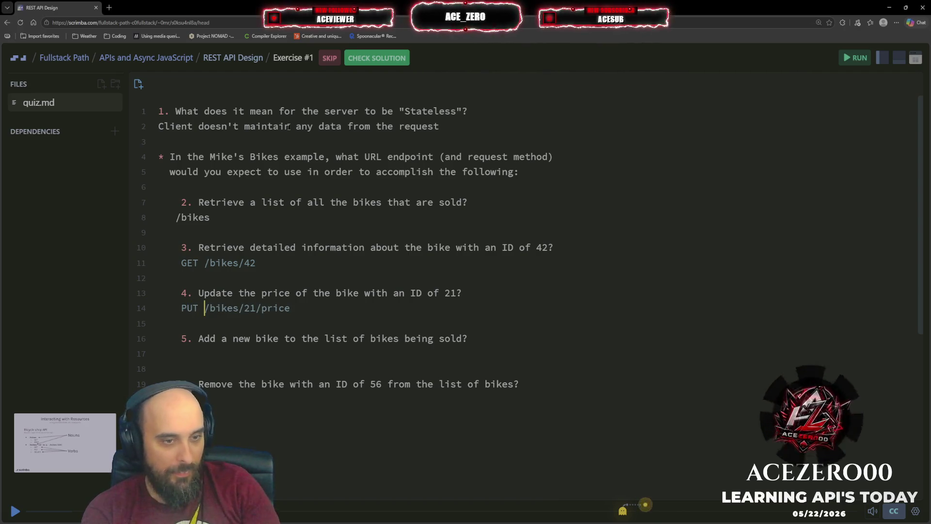
{"action": "key", "text": "Down"}
{"action": "key", "text": "Down"}
{"action": "key", "text": "Down"}
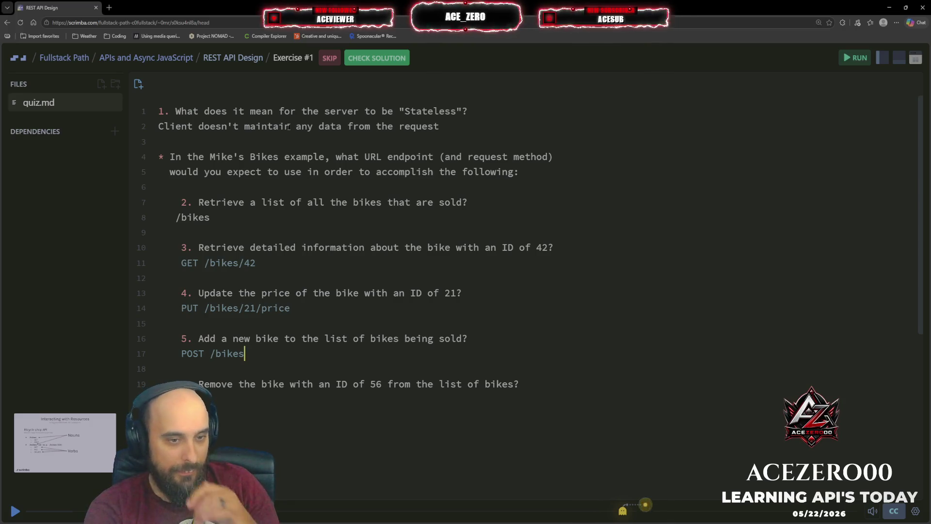
{"action": "key", "text": "Up"}
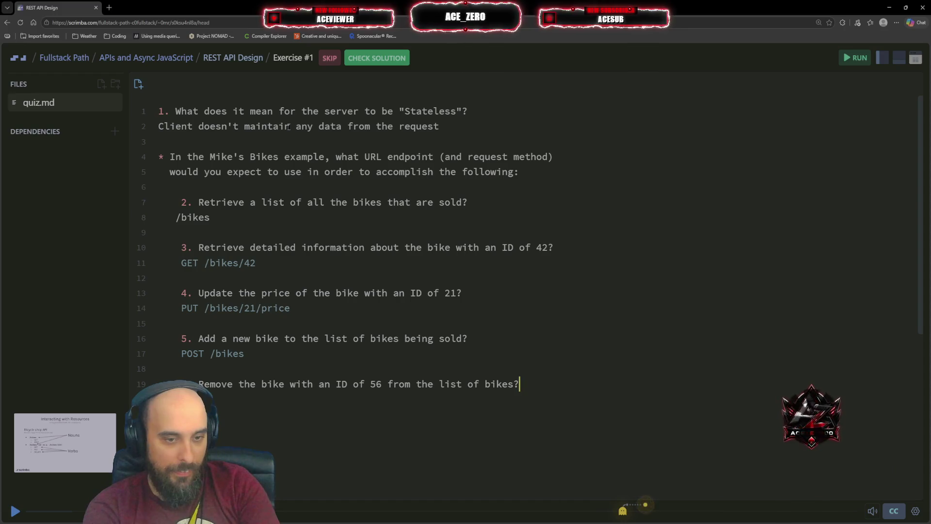
{"action": "type", "text": "DELETE"}
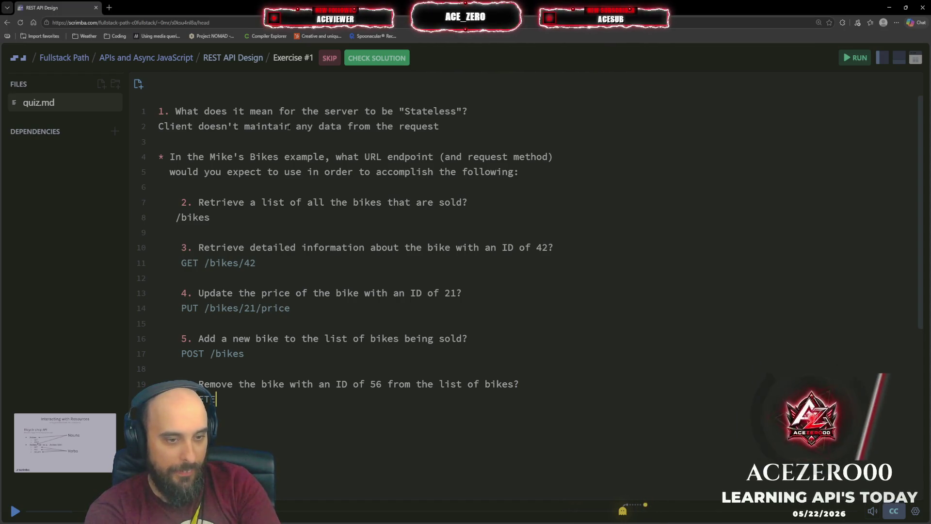
{"action": "type", "text": " /bikes/:id"}
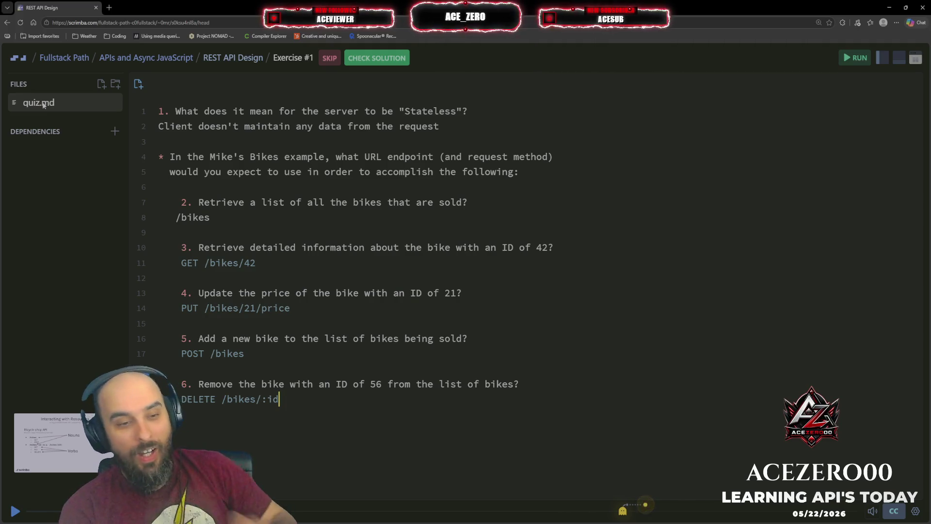
{"action": "key", "text": "Up"}
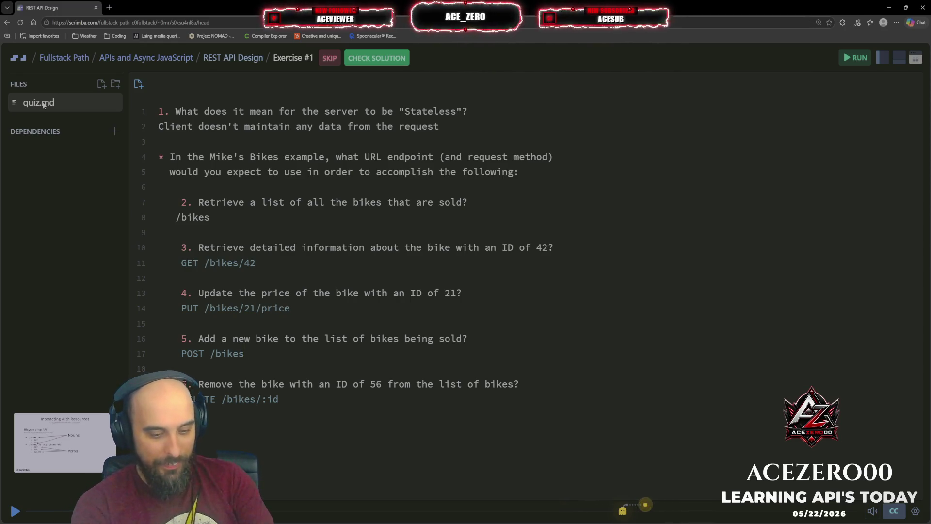
{"action": "type", "text": "/:id"}
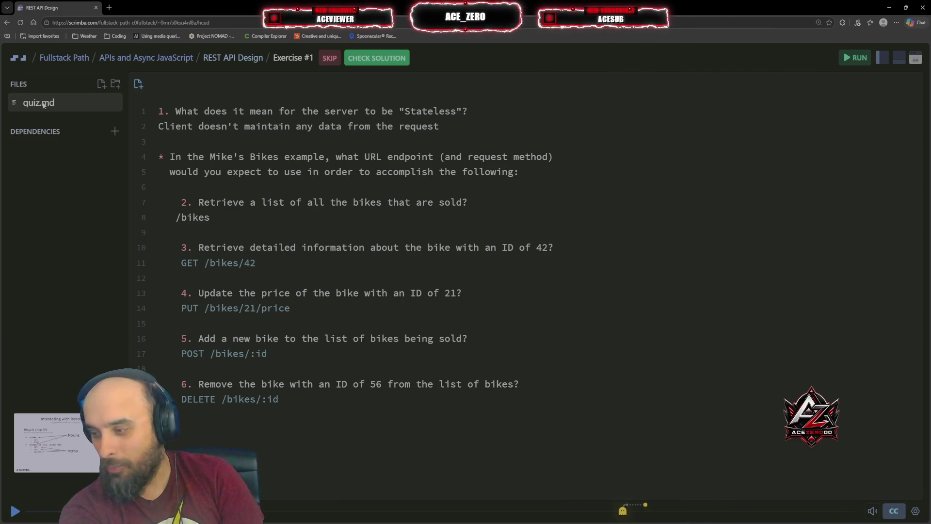
{"action": "key", "text": "BackSpace"}
{"action": "key", "text": "BackSpace"}
{"action": "key", "text": "BackSpace"}
{"action": "key", "text": "BackSpace"}
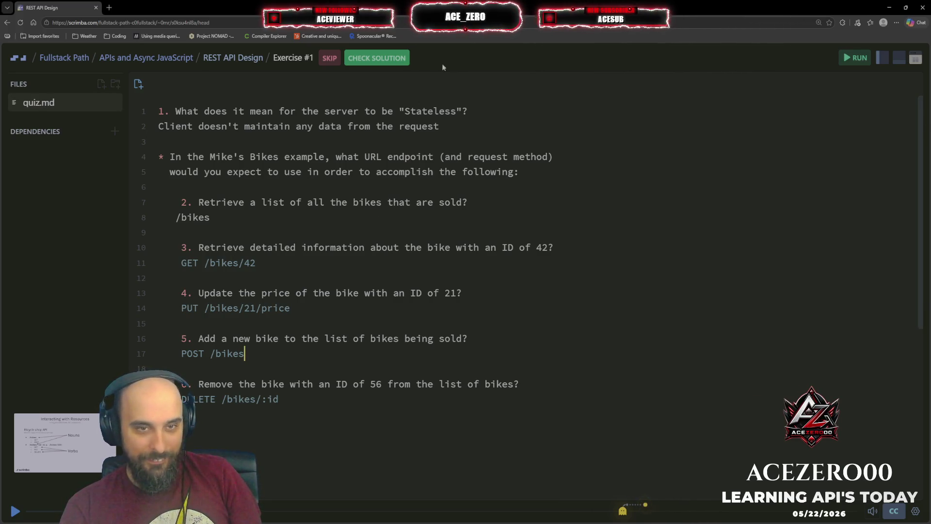
{"action": "left_click", "coordinate": [398, 61]}
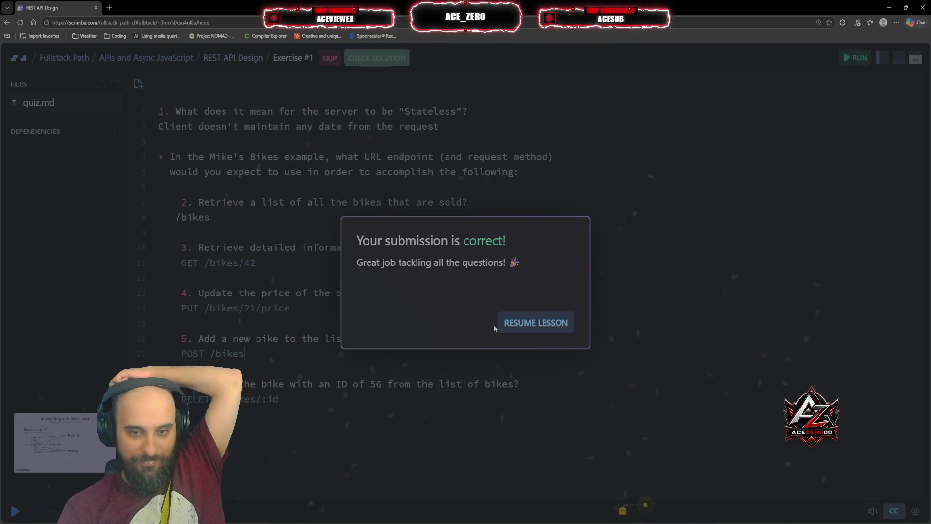
Close the correct-solution dialog, resume the lesson, and pause it at the walkthrough
{"action": "left_click", "coordinate": [524, 333]}
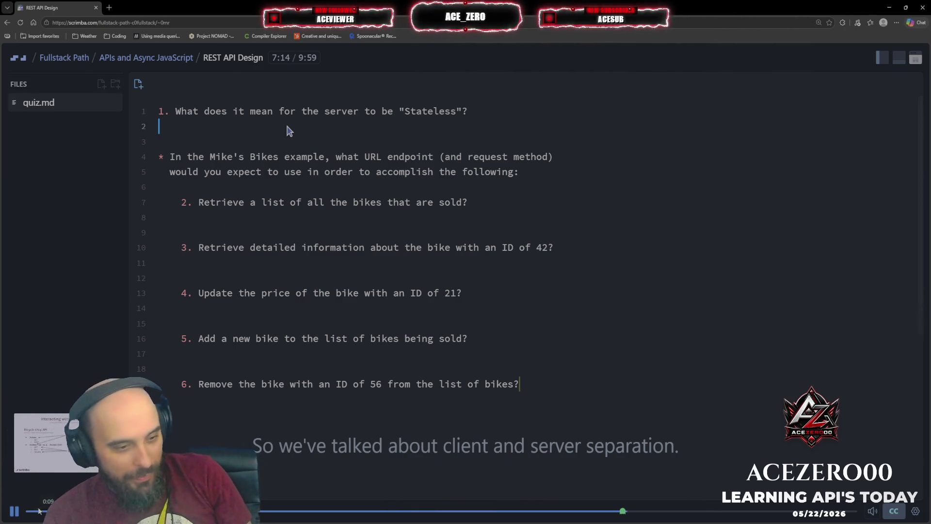
{"action": "left_click", "coordinate": [15, 510]}
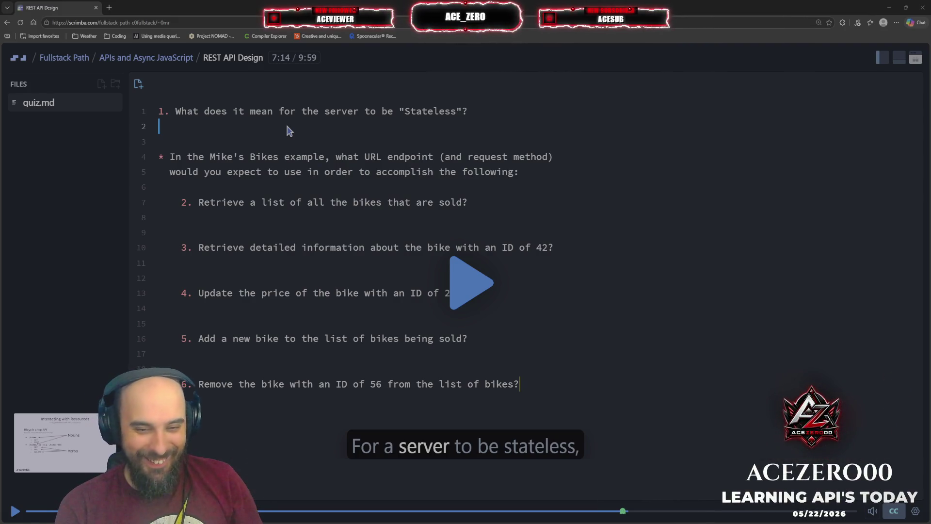
Resume the answer walkthrough, pausing once, and switch the lesson to fullscreen
{"action": "key", "text": "space"}
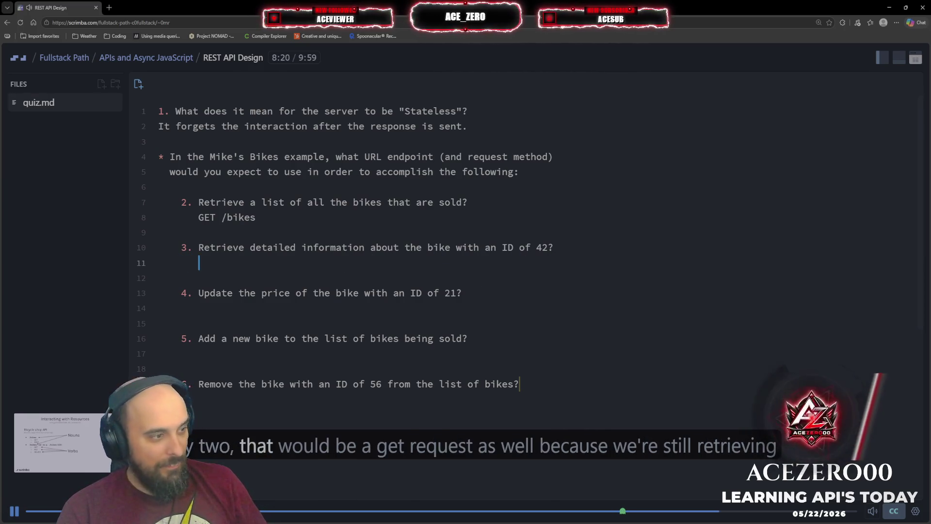
{"action": "left_click", "coordinate": [13, 511]}
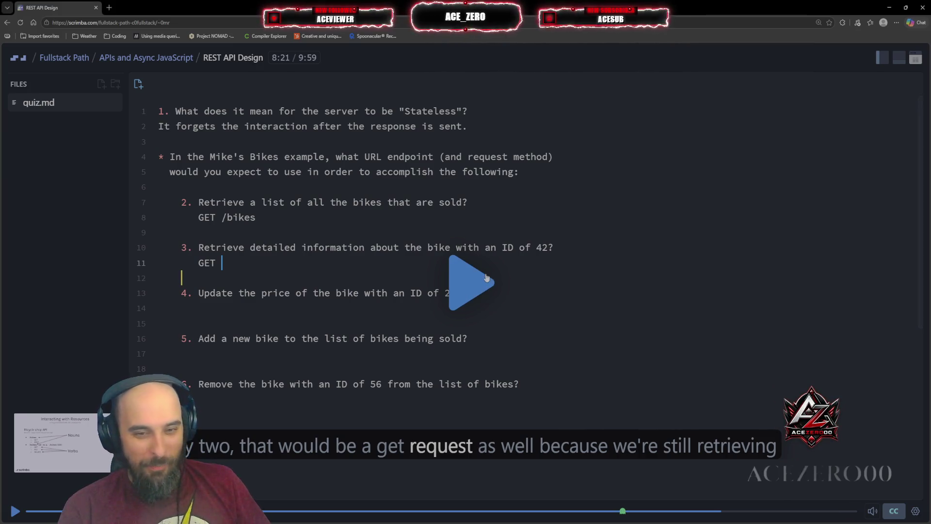
{"action": "key", "text": "space"}
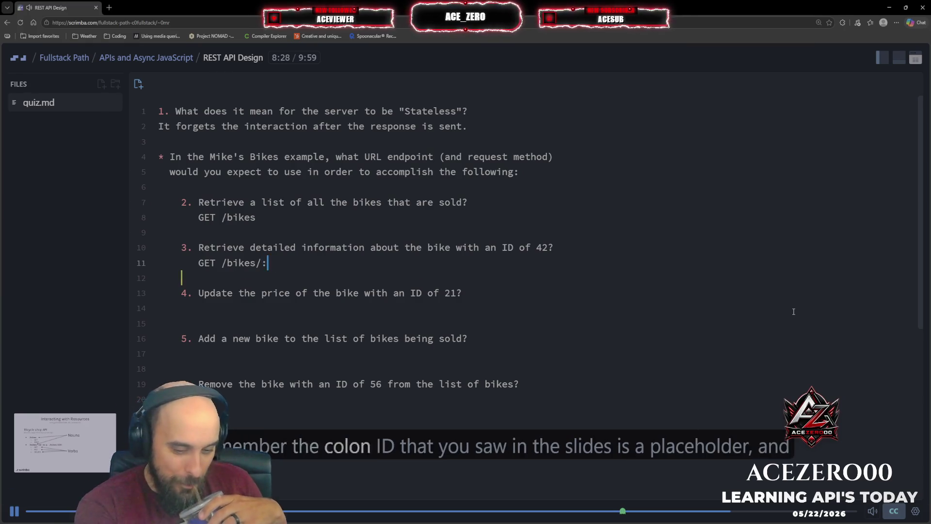
{"action": "key", "text": "F11"}
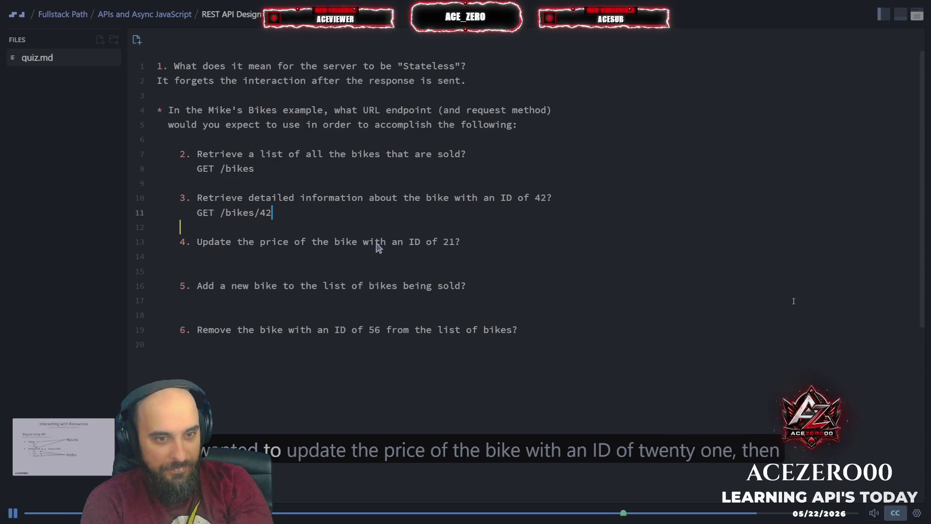
Follow along by adding PUT /bikes/21 under question 4 and a POST /:id answer under question 5
{"action": "left_click", "coordinate": [461, 243]}
{"action": "key", "text": "Return"}
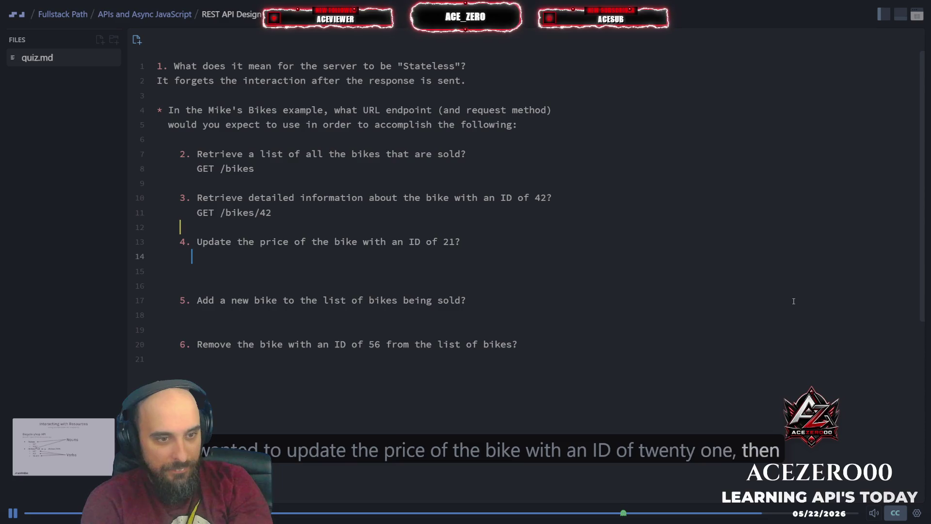
{"action": "type", "text": "PUT"}
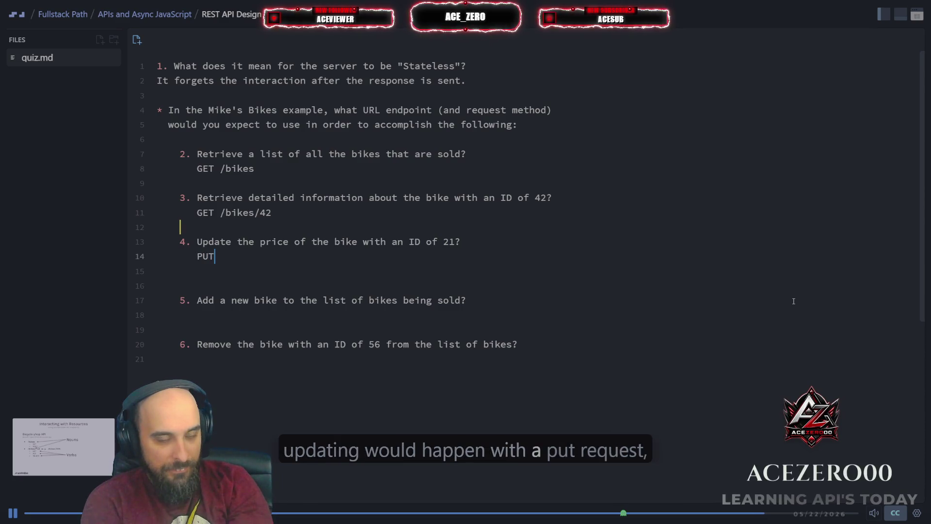
{"action": "type", "text": " /bikes/2"}
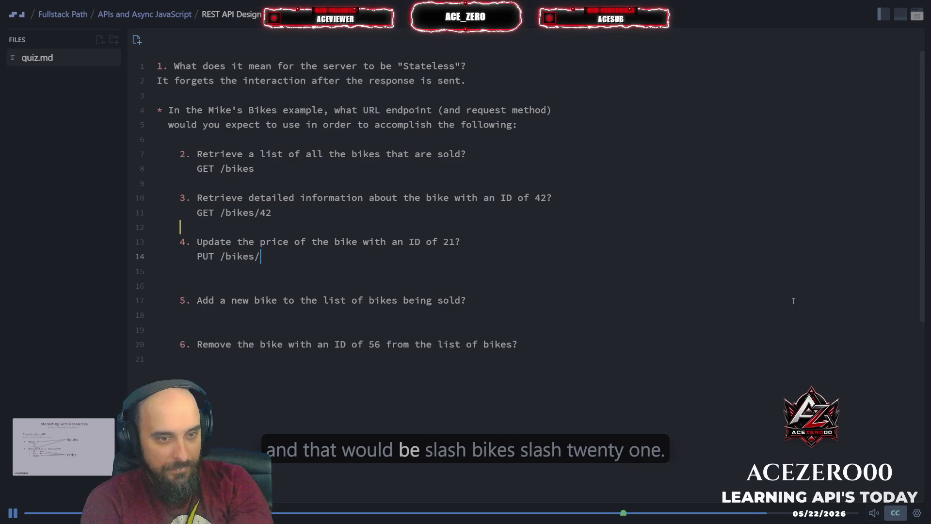
{"action": "type", "text": "1"}
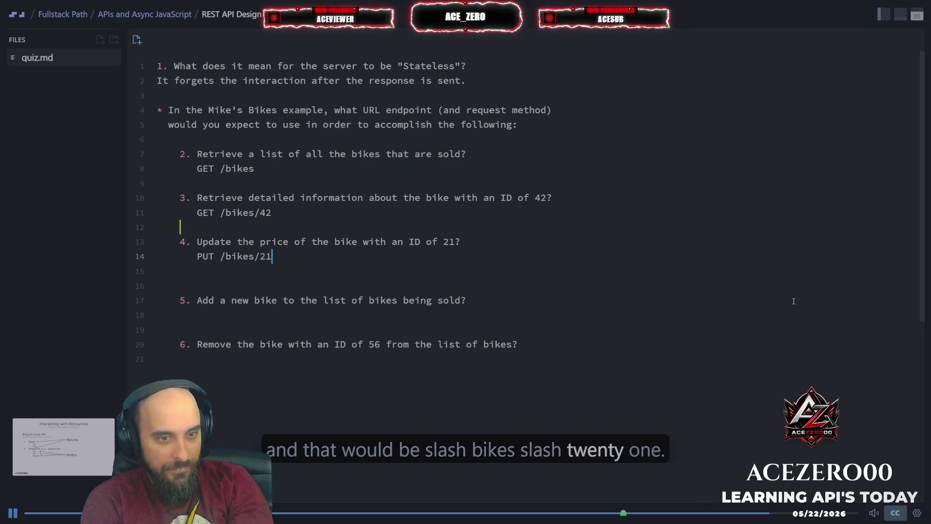
{"action": "left_click_drag", "start_coordinate": [231, 301], "coordinate": [443, 306]}
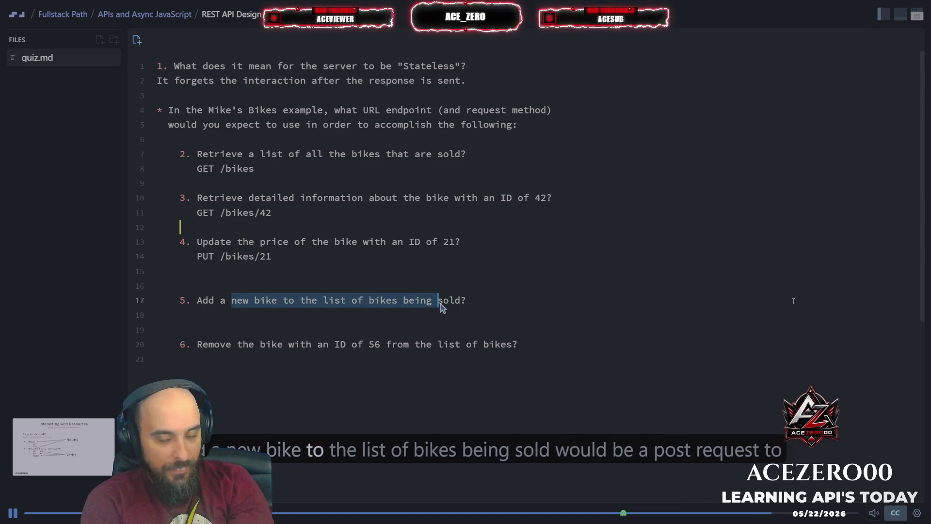
{"action": "left_click", "coordinate": [493, 301]}
{"action": "left_click", "coordinate": [794, 301]}
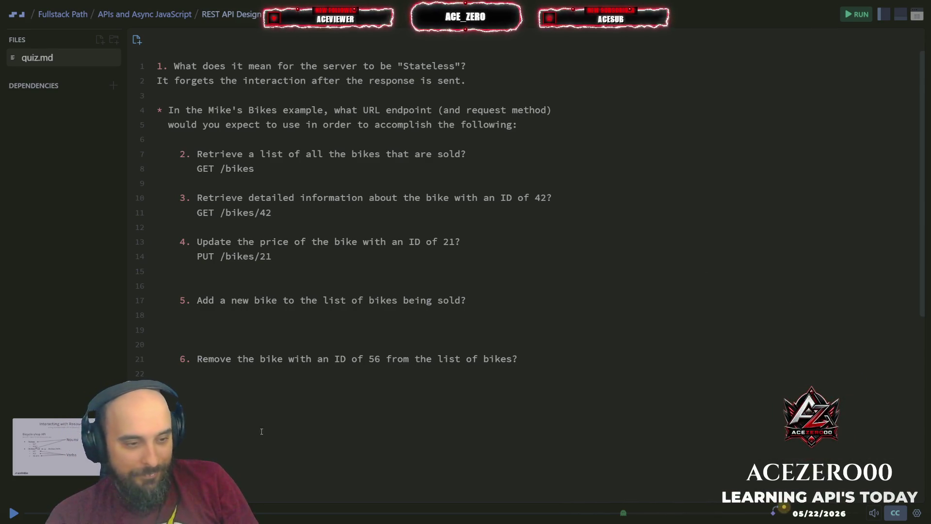
{"action": "key", "text": "Down"}
{"action": "key", "text": "Down"}
{"action": "key", "text": "Down"}
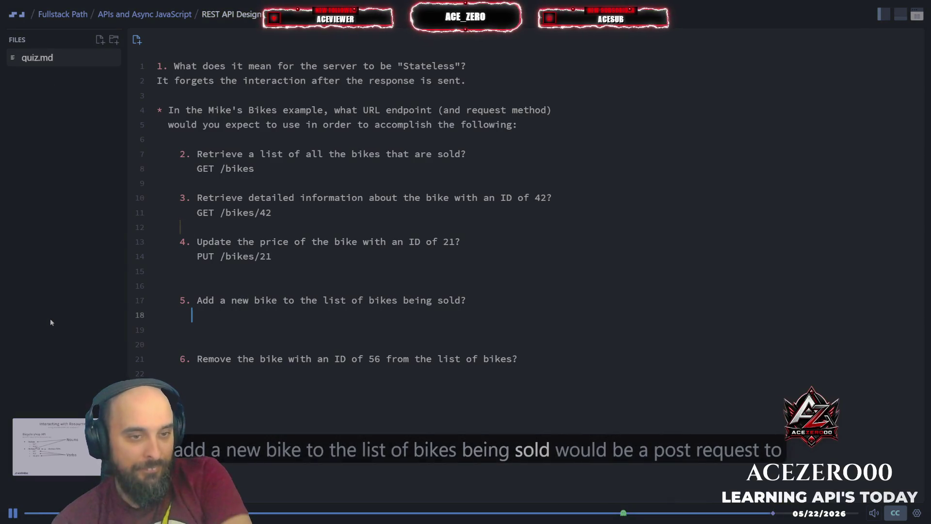
{"action": "type", "text": "POST /bikes"}
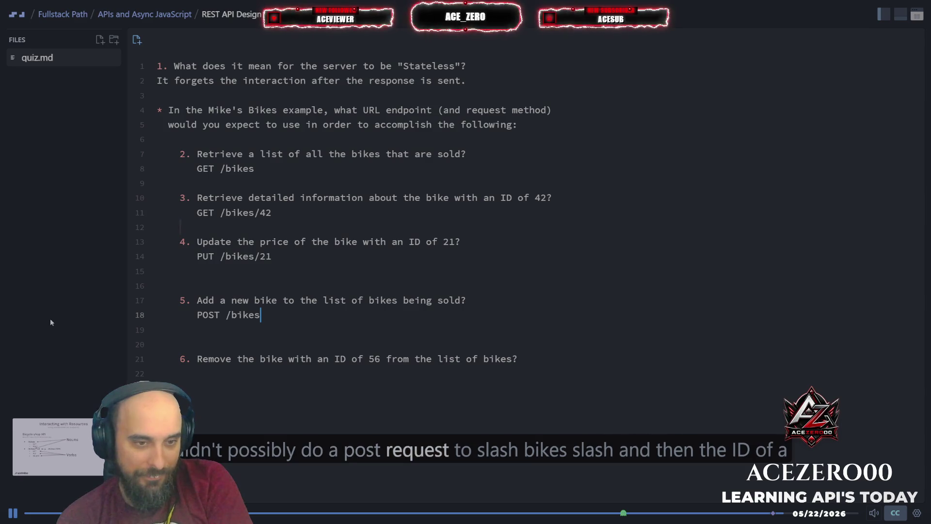
{"action": "type", "text": "/:id"}
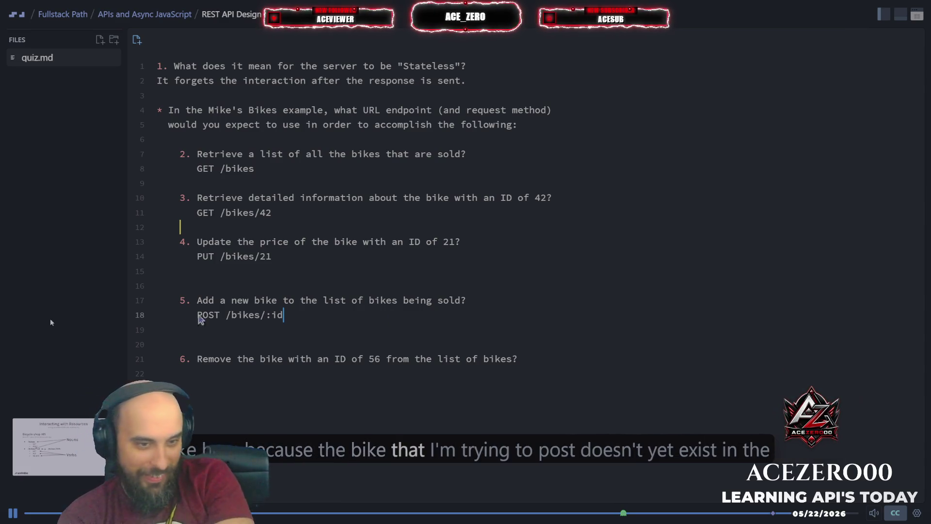
{"action": "double_click", "coordinate": [209, 316]}
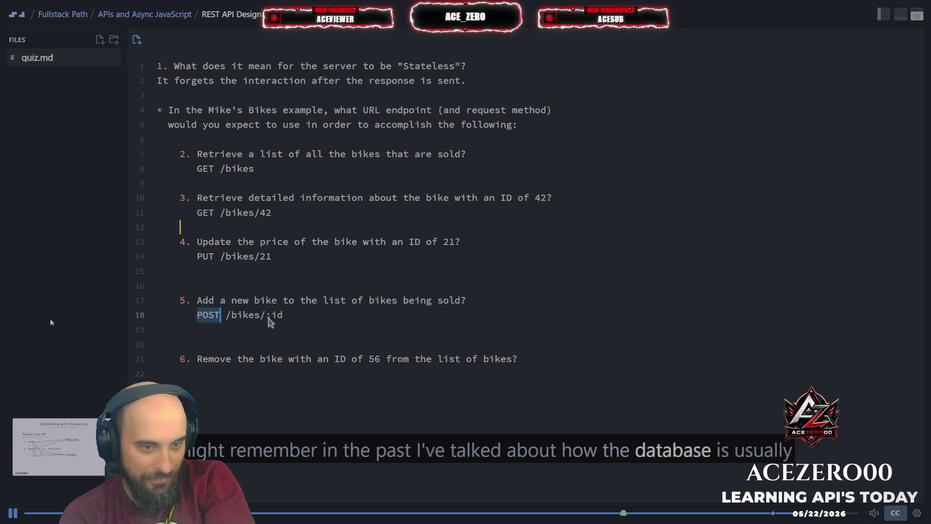
{"action": "left_click_drag", "start_coordinate": [268, 318], "coordinate": [284, 316]}
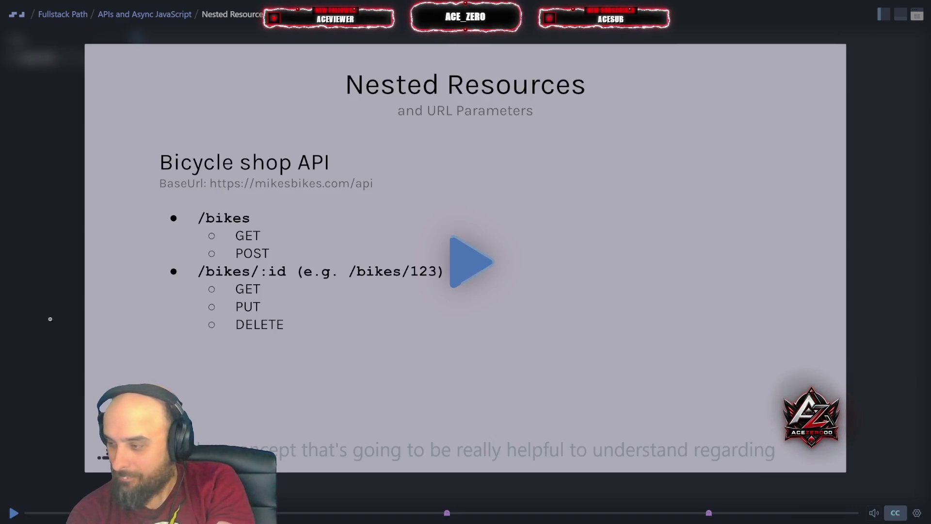
Play the Nested Resources lecture, pausing briefly on the bicycle API slide, then pause at quiz.md
{"action": "key", "text": "space"}
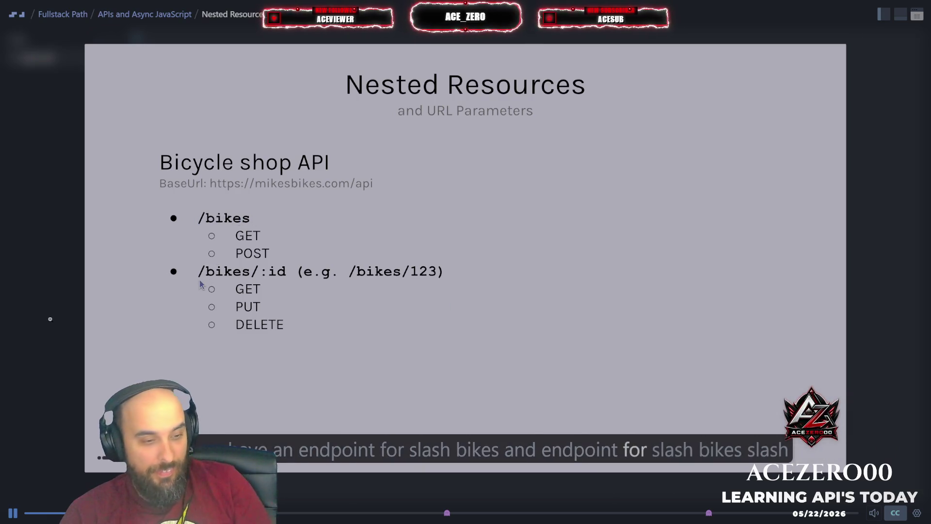
{"action": "left_click", "coordinate": [11, 512]}
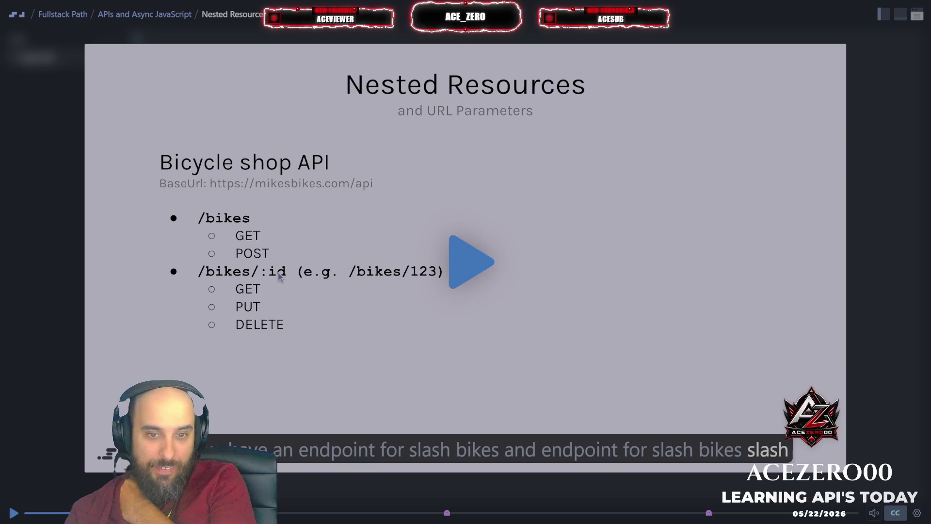
{"action": "left_click", "coordinate": [472, 257]}
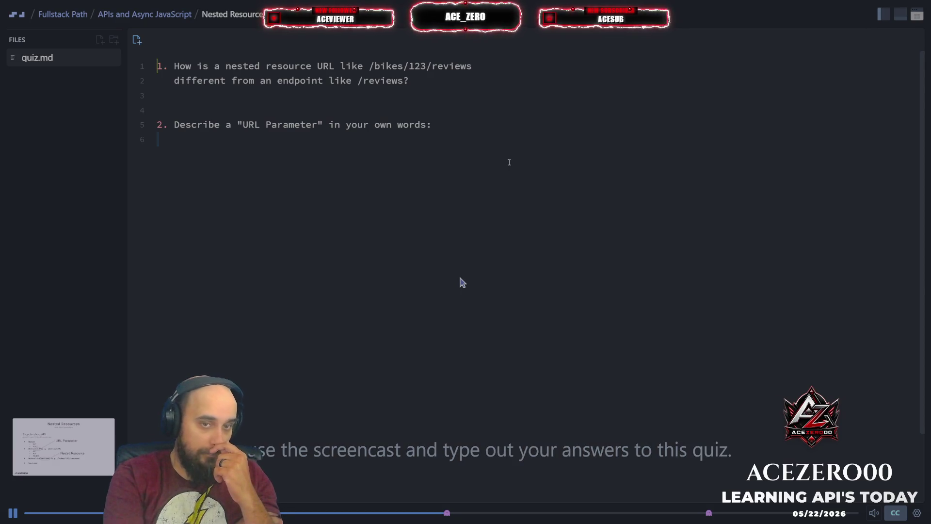
{"action": "left_click", "coordinate": [460, 278]}
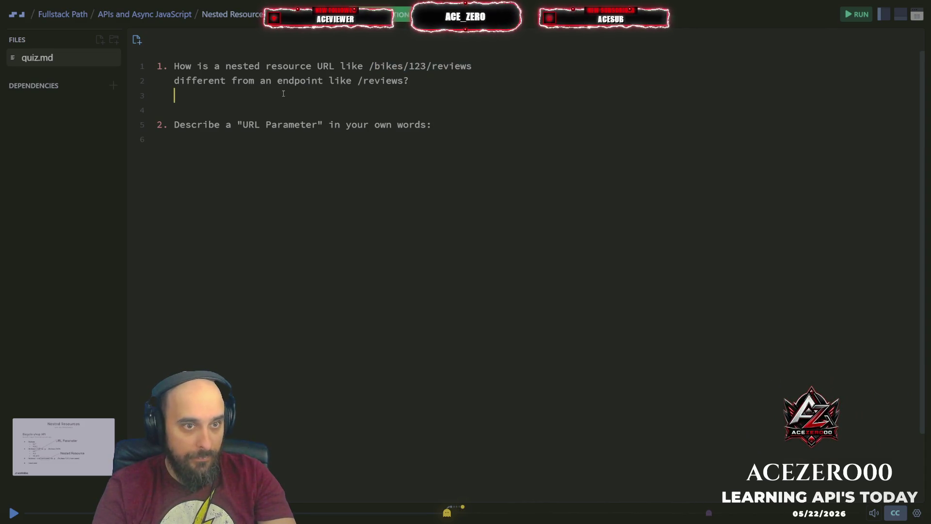
{"action": "left_click", "coordinate": [303, 100]}
Explain /bikes/123/reviews covers one bike's reviews while /reviews covers reviews of all bikes
{"action": "type", "text": "/bikes/123/reviewsis for a sing"}
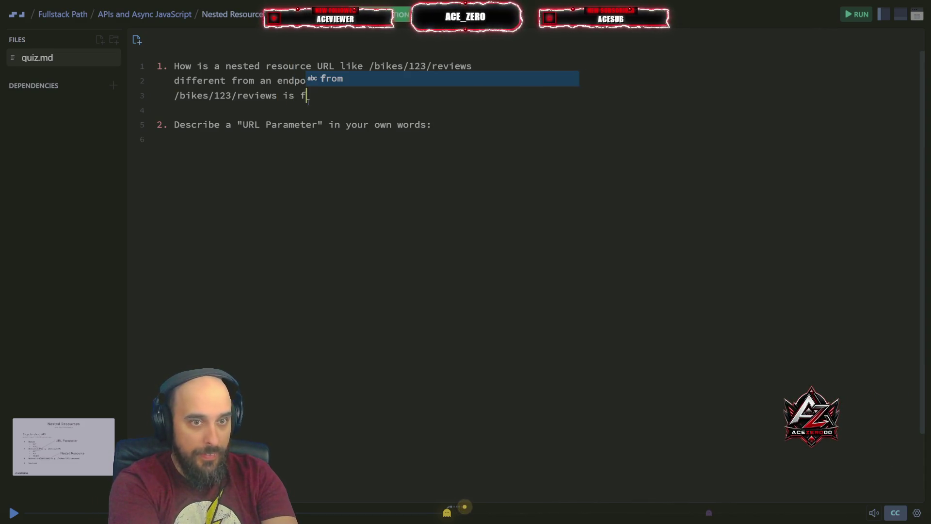
{"action": "type", "text": "le b"}
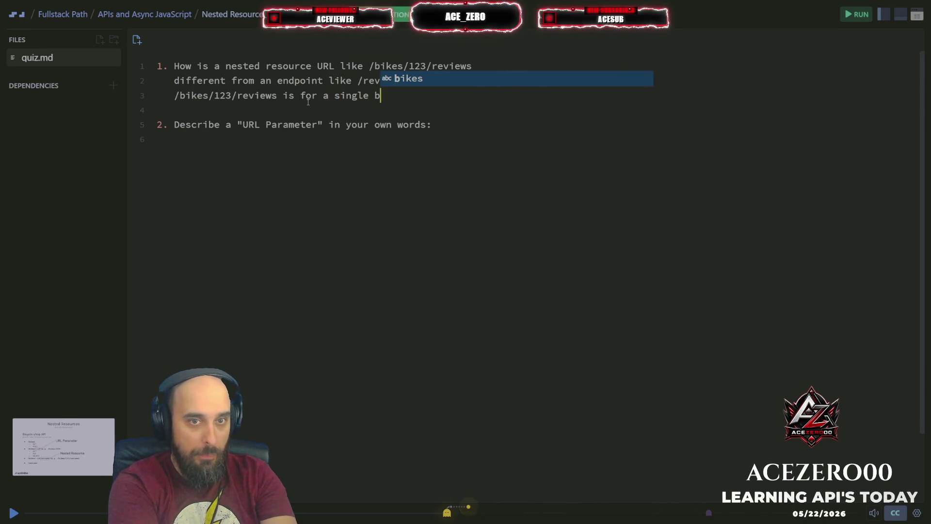
{"action": "type", "text": "ike bu"}
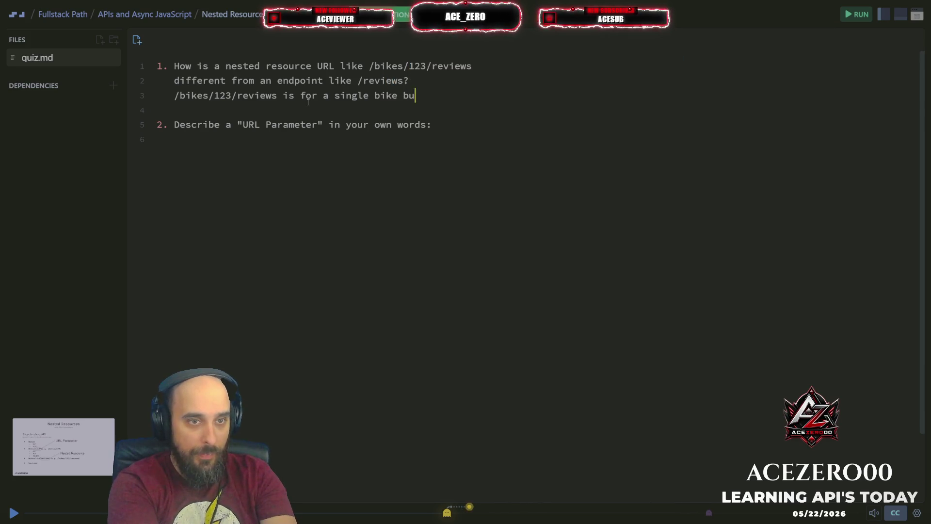
{"action": "type", "text": "t has all the "}
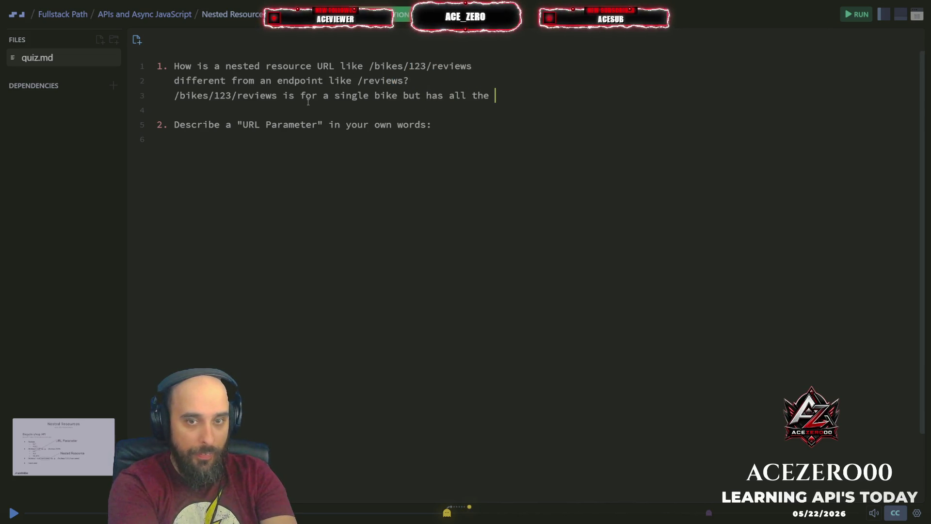
{"action": "type", "text": "reviews for it"}
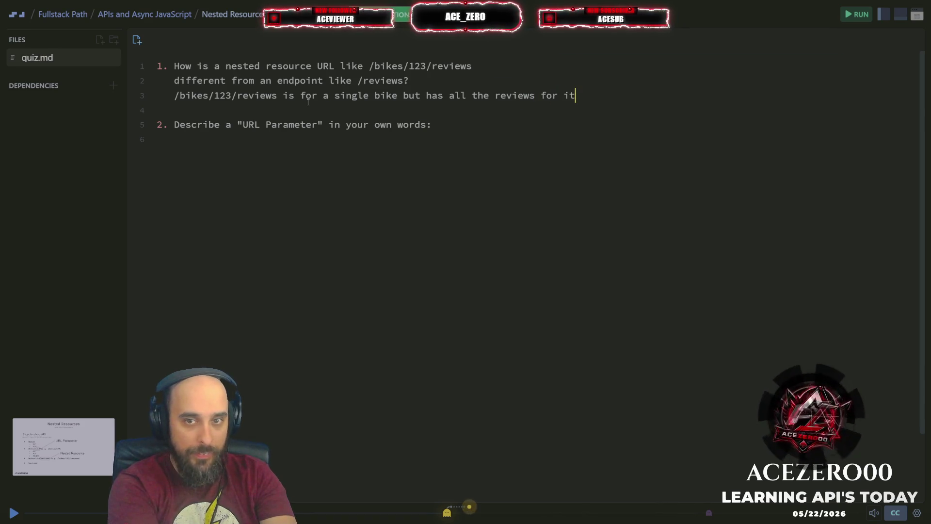
{"action": "key", "text": "Return"}
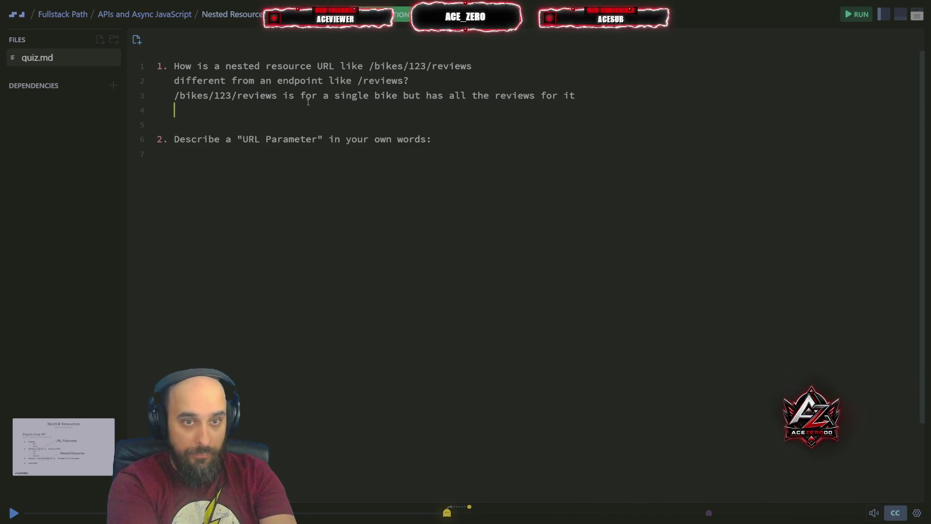
{"action": "type", "text": "/re"}
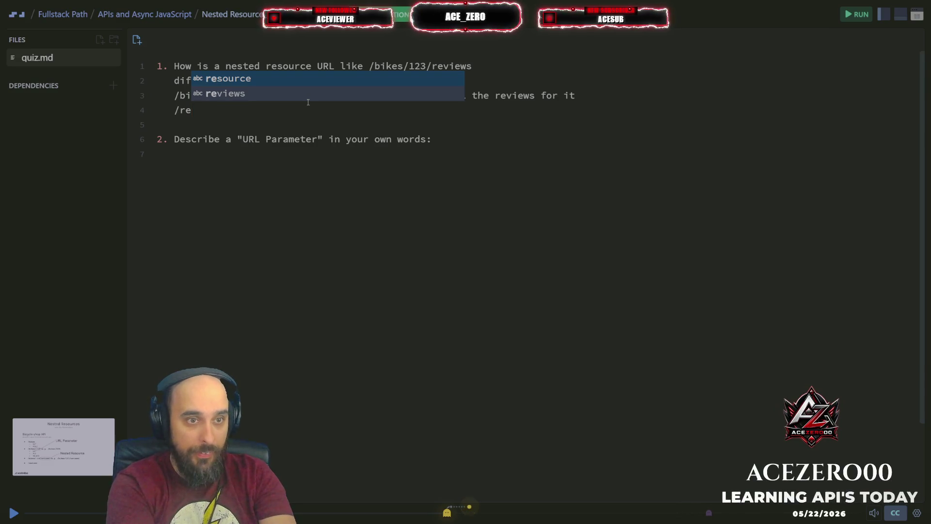
{"action": "key", "text": "Escape"}
{"action": "key", "text": "Return"}
{"action": "key", "text": "BackSpace"}
{"action": "type", "text": "views would al"}
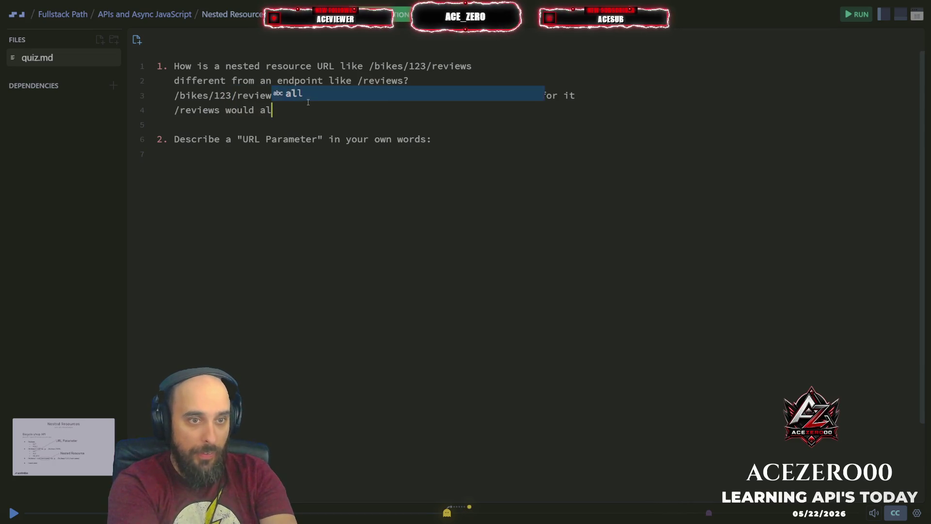
{"action": "type", "text": "l"}
{"action": "key", "text": "BackSpace"}
{"action": "key", "text": "BackSpace"}
{"action": "type", "text": "rev"}
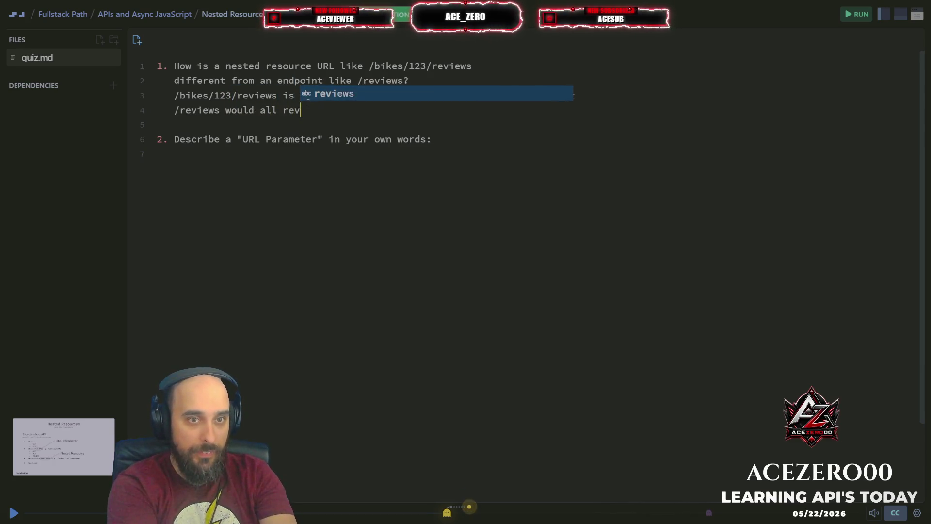
{"action": "type", "text": "iews of all bikes"}
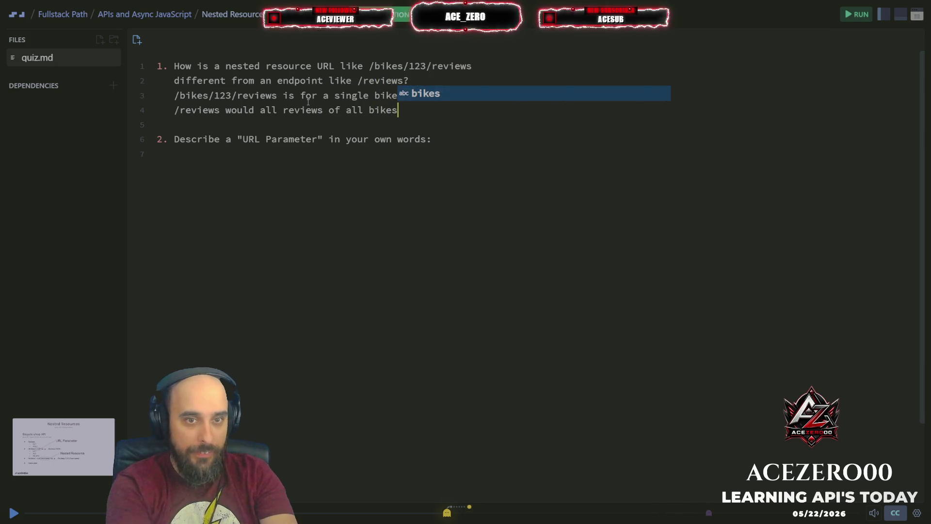
Describe a URL Parameter as identifying specific bikes, then submit the quiz with Ctrl+S
{"action": "key", "text": "Down"}
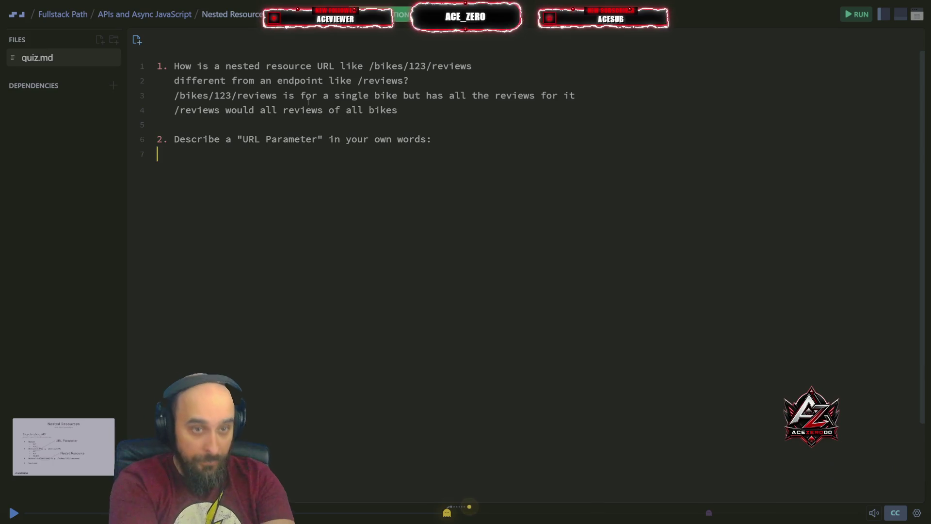
{"action": "type", "text": "url"}
{"action": "key", "text": "Tab"}
{"action": "type", "text": "pr"}
{"action": "type", "text": " Pr"}
{"action": "key", "text": "Escape"}
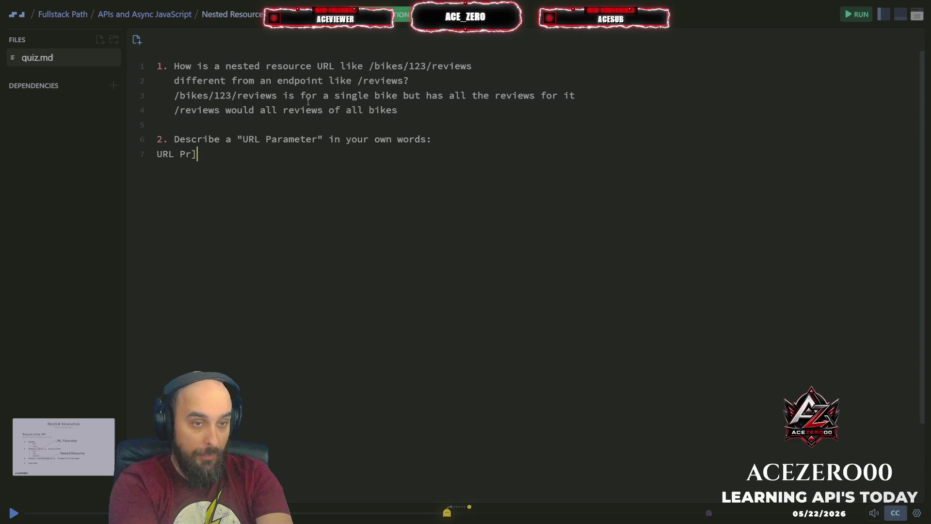
{"action": "key", "text": "BackSpace"}
{"action": "type", "text": "ar"}
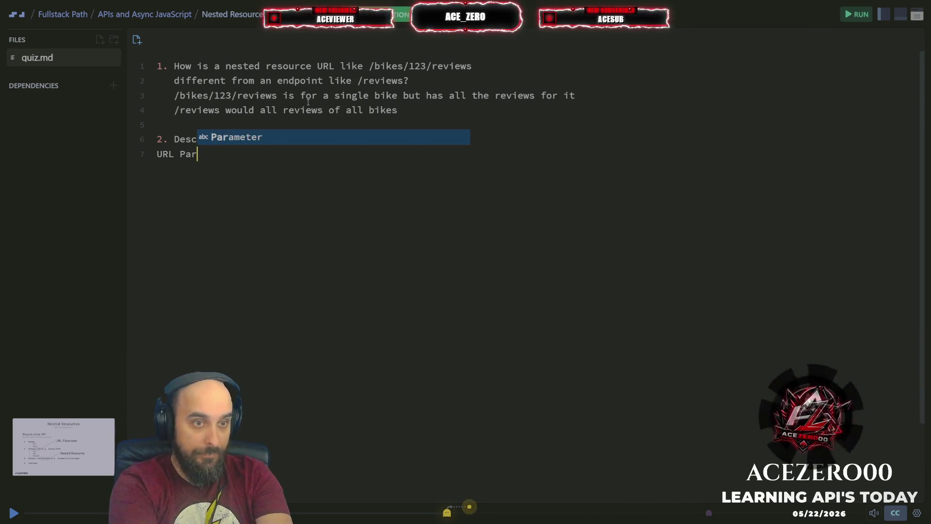
{"action": "key", "text": "Tab"}
{"action": "type", "text": "is"}
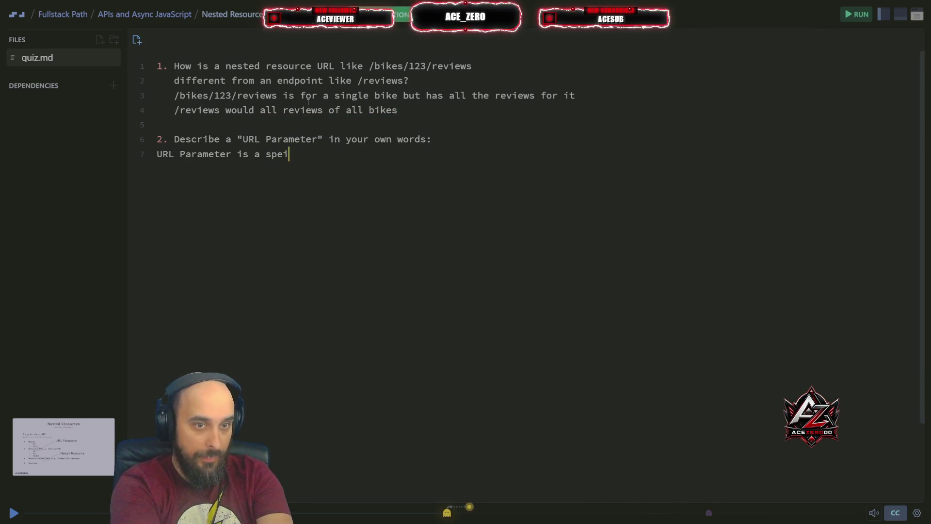
{"action": "key", "text": "BackSpace"}
{"action": "type", "text": "ific"}
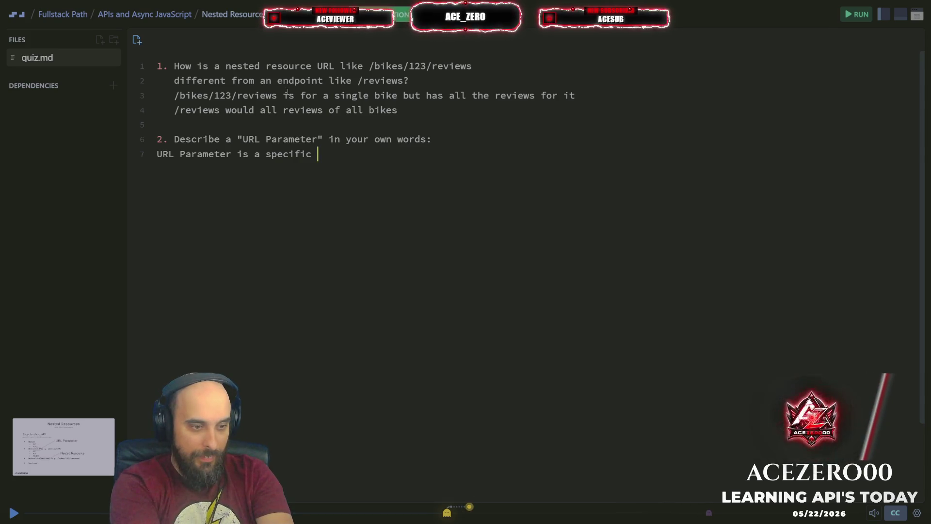
{"action": "type", "text": "item"}
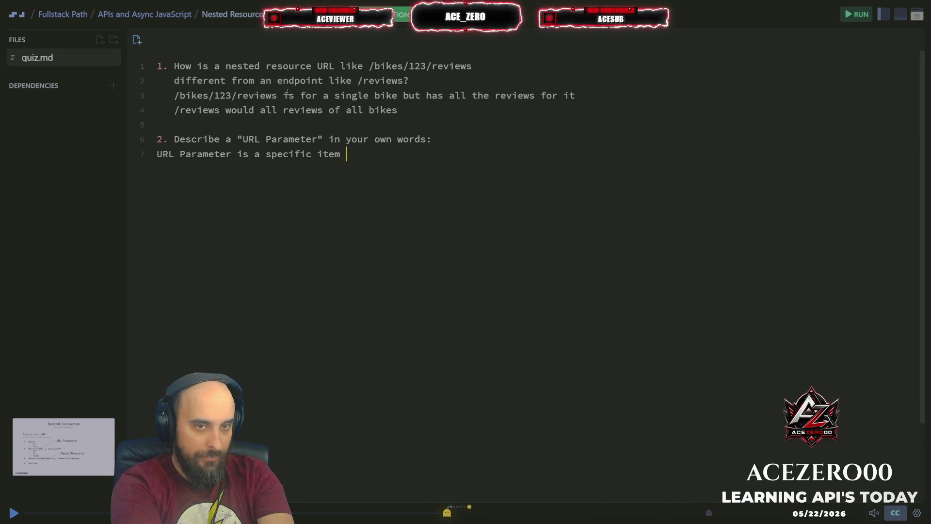
{"action": "key", "text": "BackSpace"}
{"action": "key", "text": "BackSpace"}
{"action": "type", "text": "bikes"}
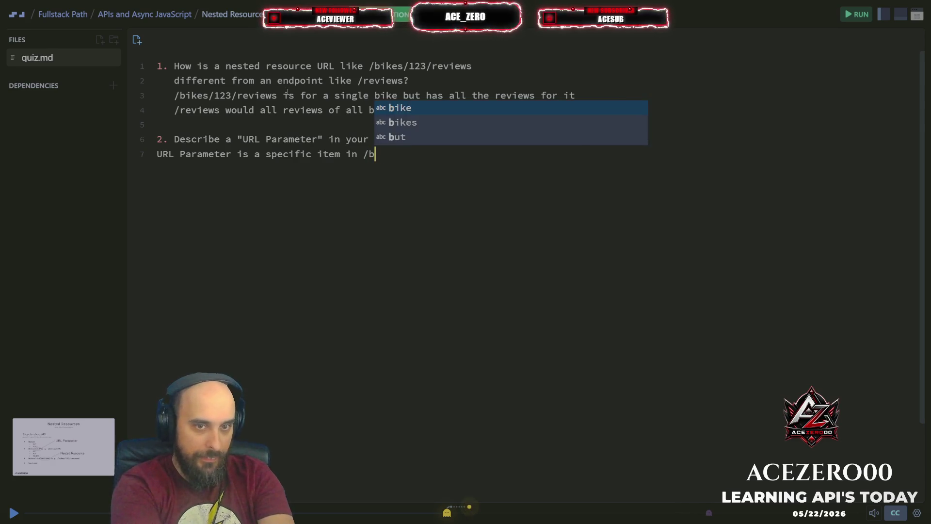
{"action": "key", "text": "Escape"}
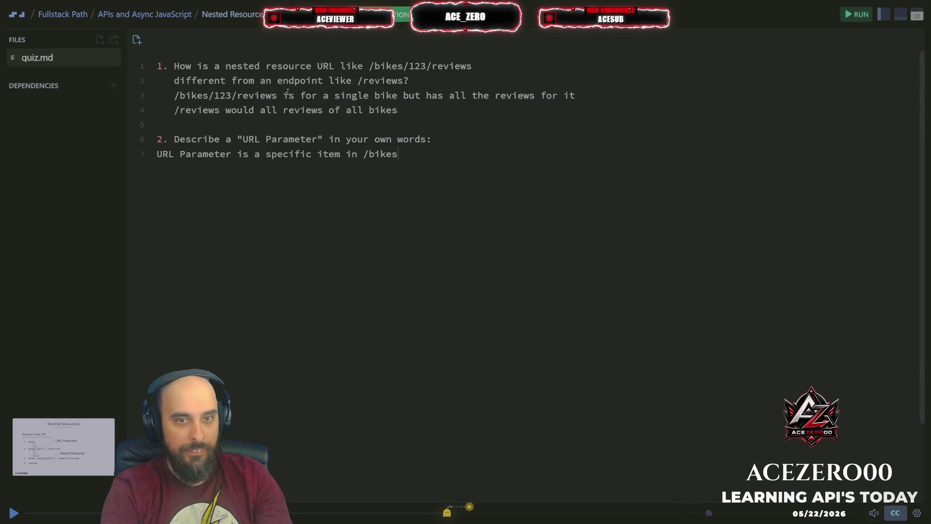
{"action": "key", "text": "ctrl+s"}
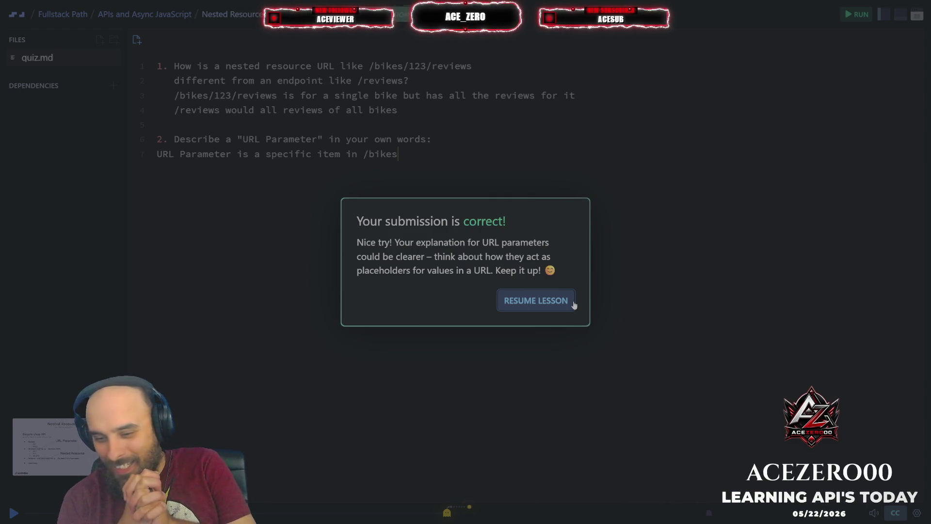
Exit fullscreen once the quiz is marked correct to show the browser tabs
{"action": "key", "text": "F11"}
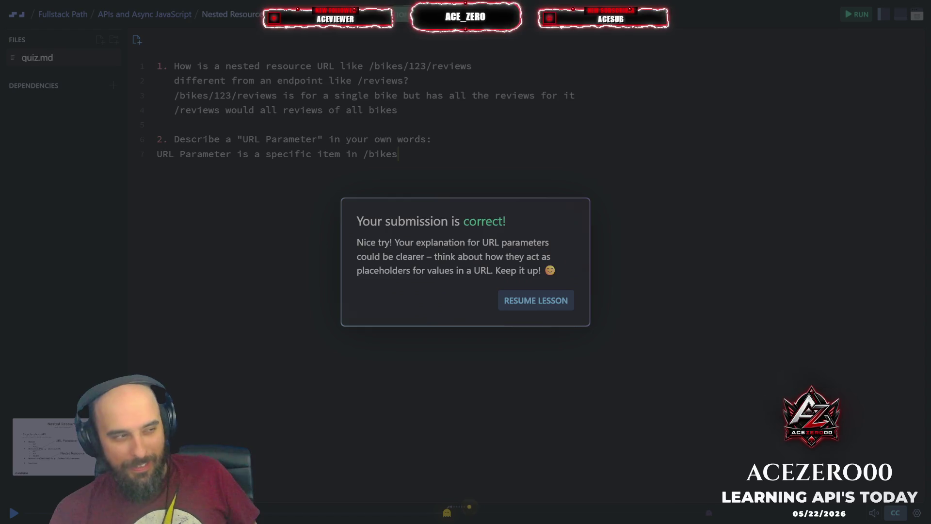
Dismiss the 'Your submission is correct!' message for the quiz.md answers
{"action": "left_click", "coordinate": [695, 186]}
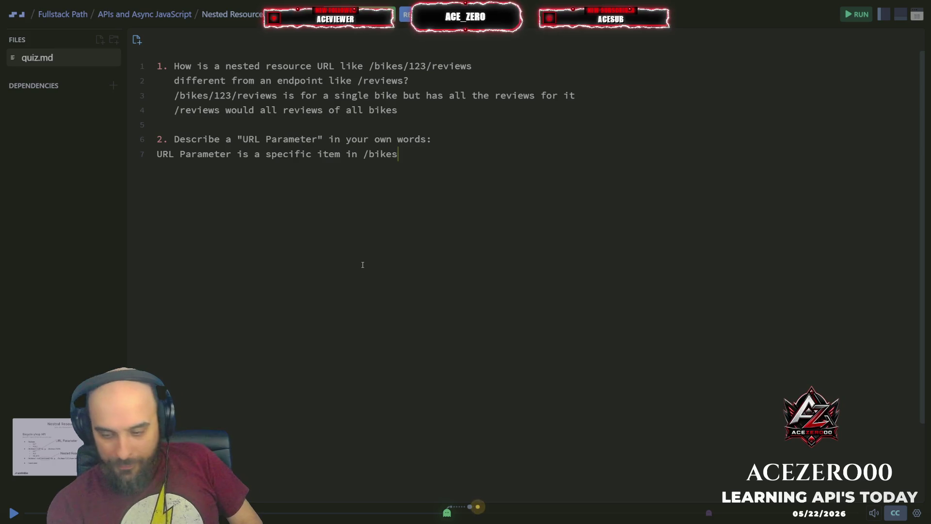
Exit full screen and resume the Nested Resources lesson walkthrough
{"action": "key", "text": "F11"}
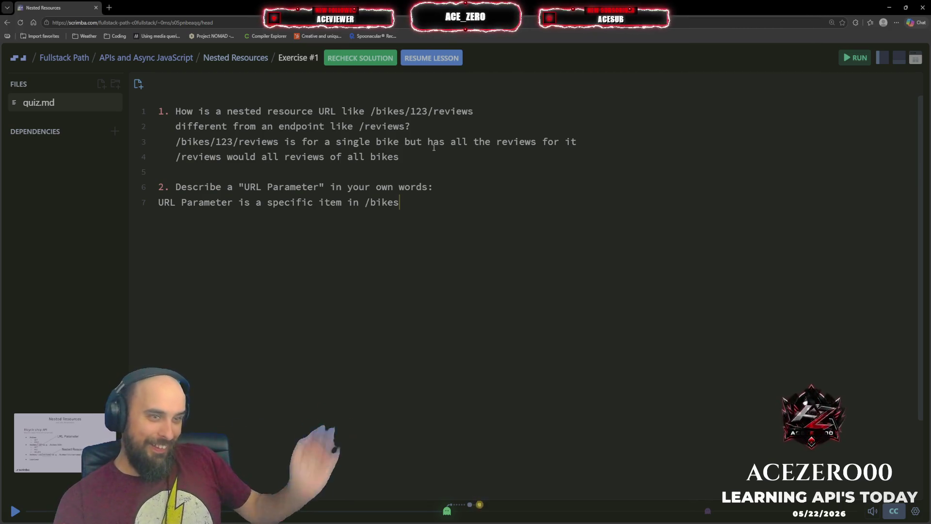
{"action": "left_click", "coordinate": [444, 56]}
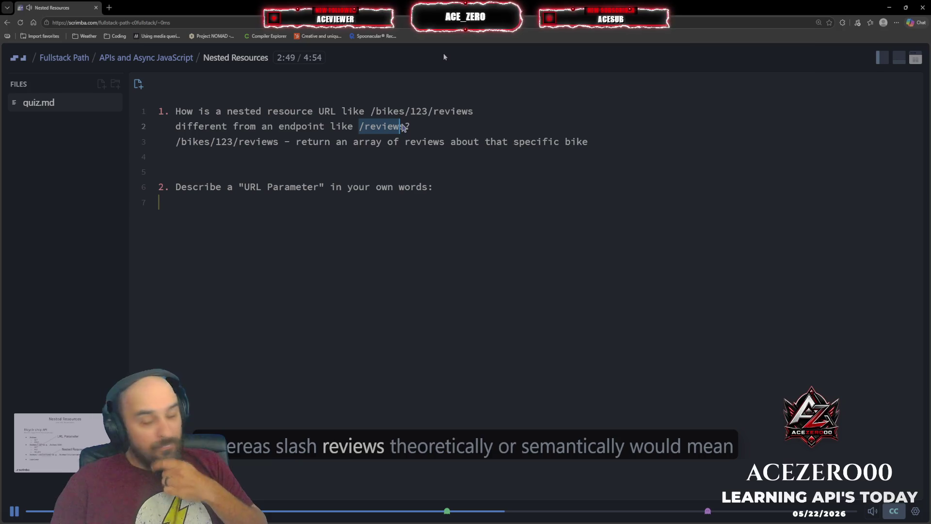
Play the instructor's answers and pause at question 2 on fetching review 5 of bike 123
{"action": "key", "text": "space"}
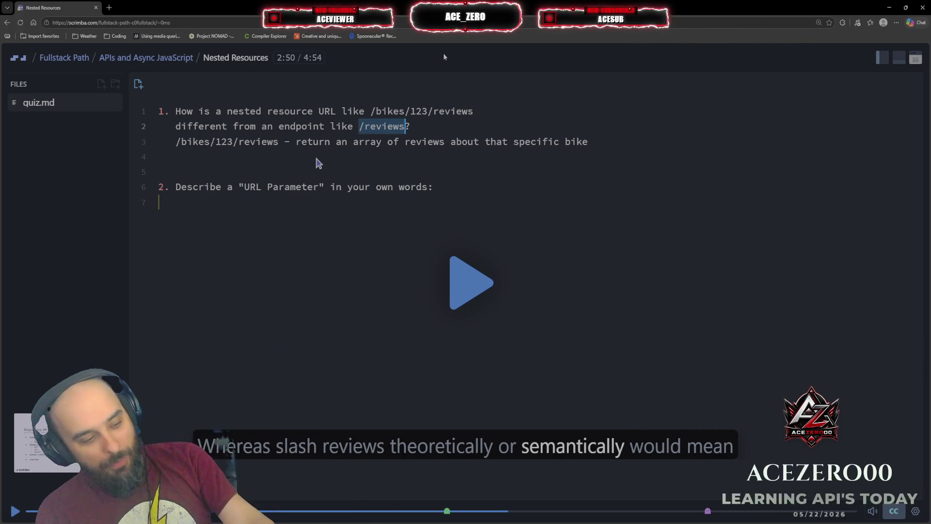
{"action": "key", "text": "space"}
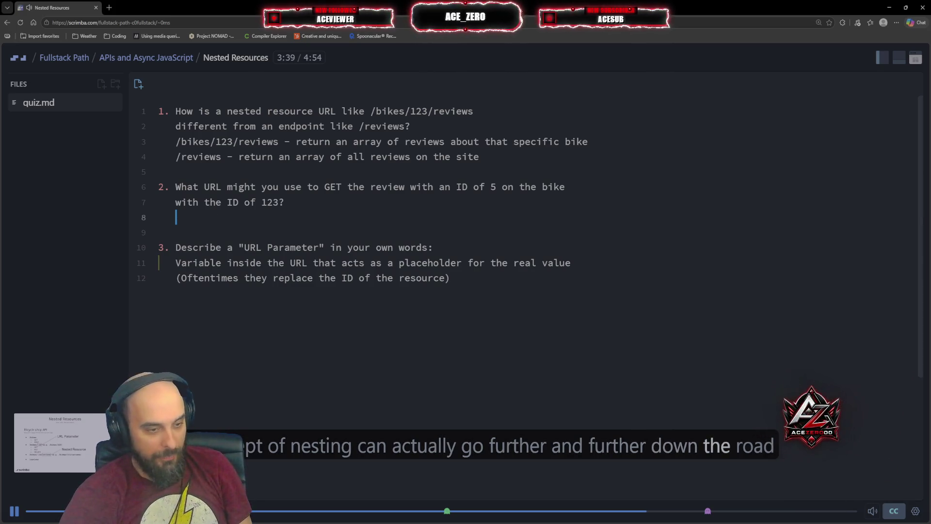
{"action": "left_click", "coordinate": [347, 286]}
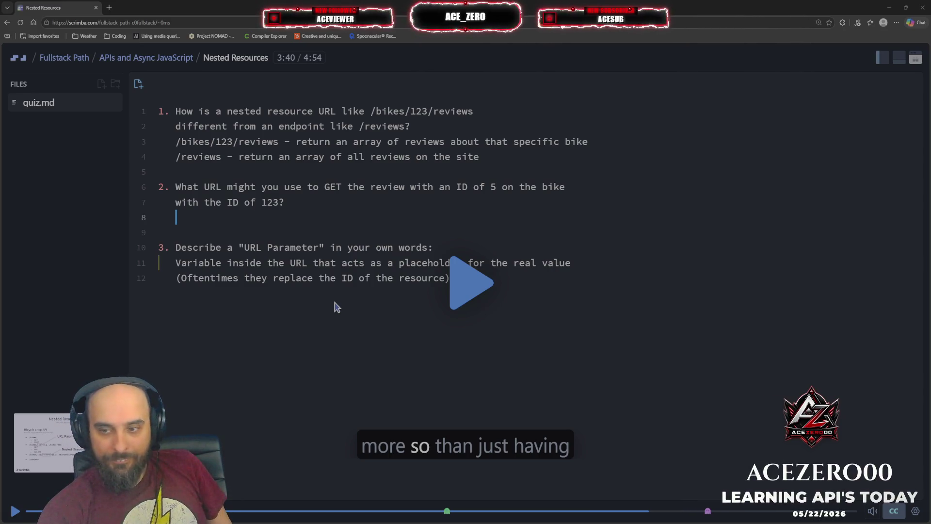
Resume the Nested Resources lesson and show it full screen
{"action": "left_click", "coordinate": [470, 279]}
{"action": "key", "text": "F11"}
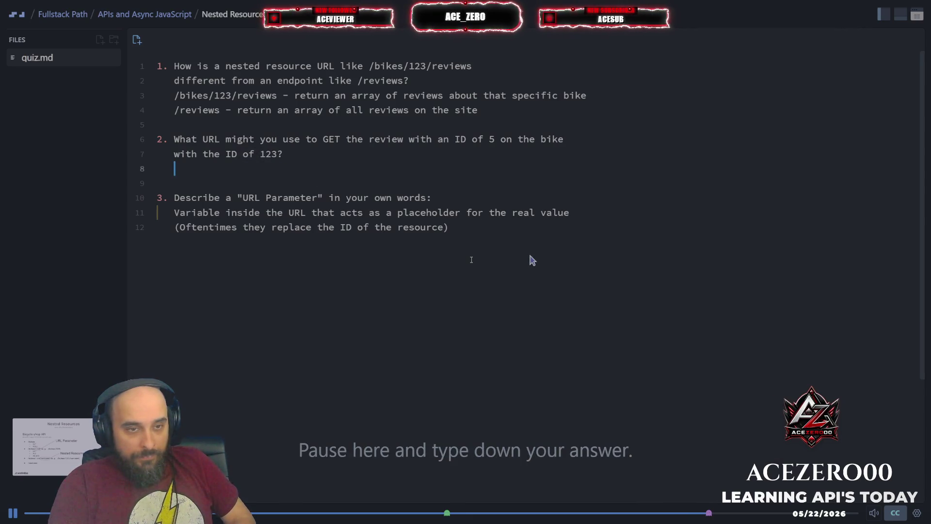
Answer question 2 with 'GET /bikes/123/reviews/5' on line 8 and submit it
{"action": "key", "text": "space"}
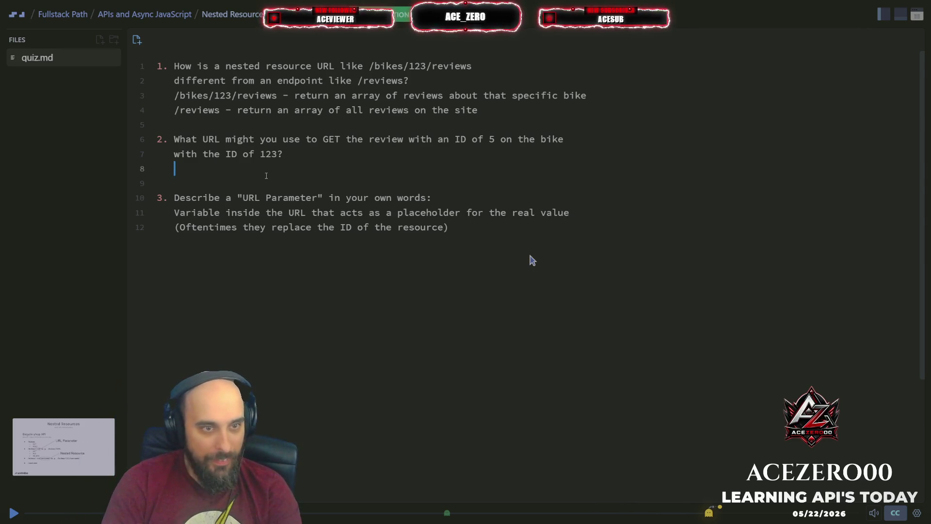
{"action": "type", "text": "GET "}
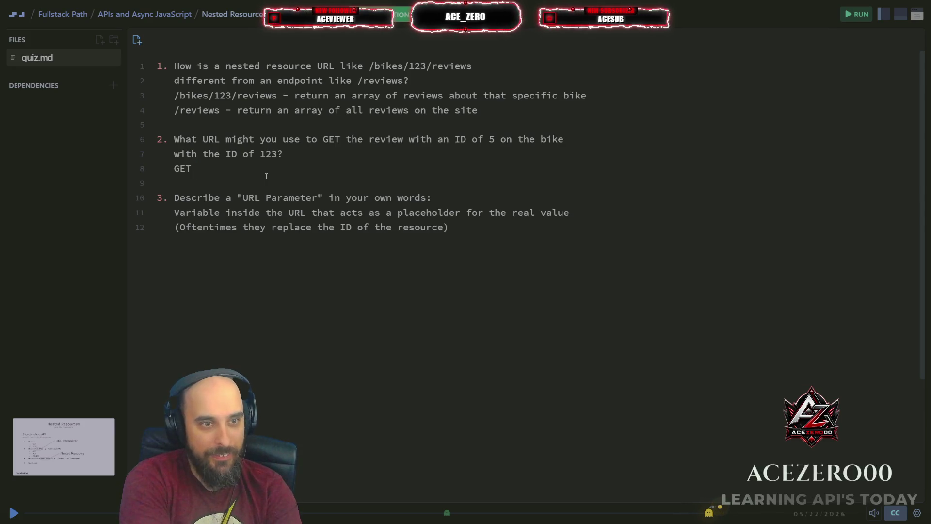
{"action": "type", "text": "bikes/"}
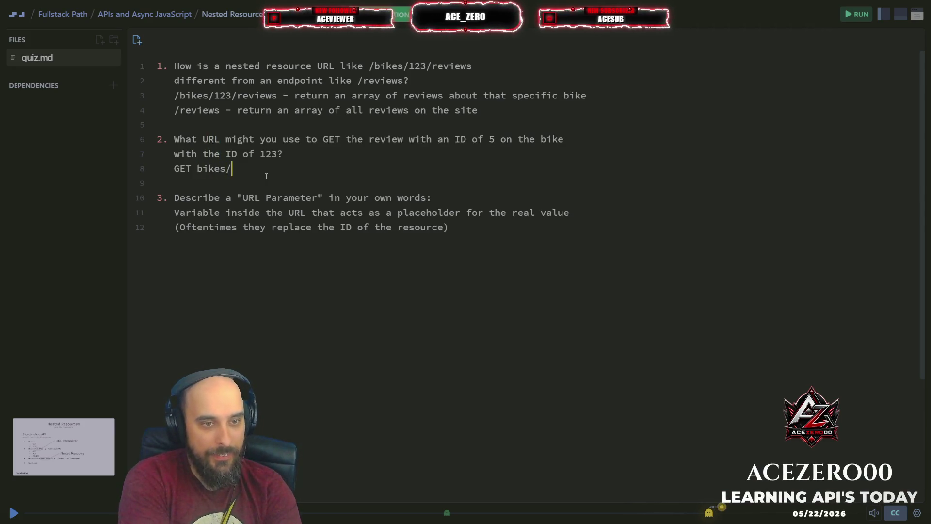
{"action": "key", "text": "Left"}
{"action": "key", "text": "Left"}
{"action": "key", "text": "Left"}
{"action": "type", "text": "/"}
{"action": "key", "text": "End"}
{"action": "type", "text": "123/rew"}
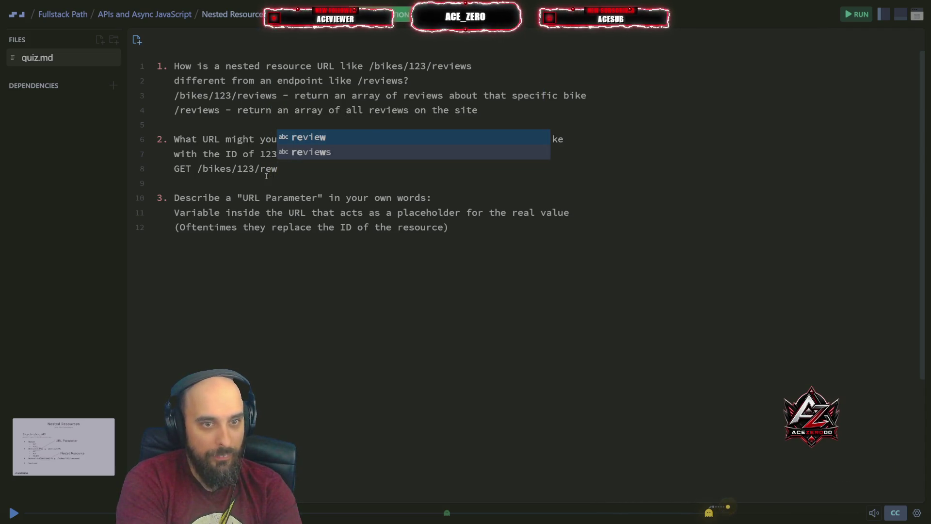
{"action": "key", "text": "Tab"}
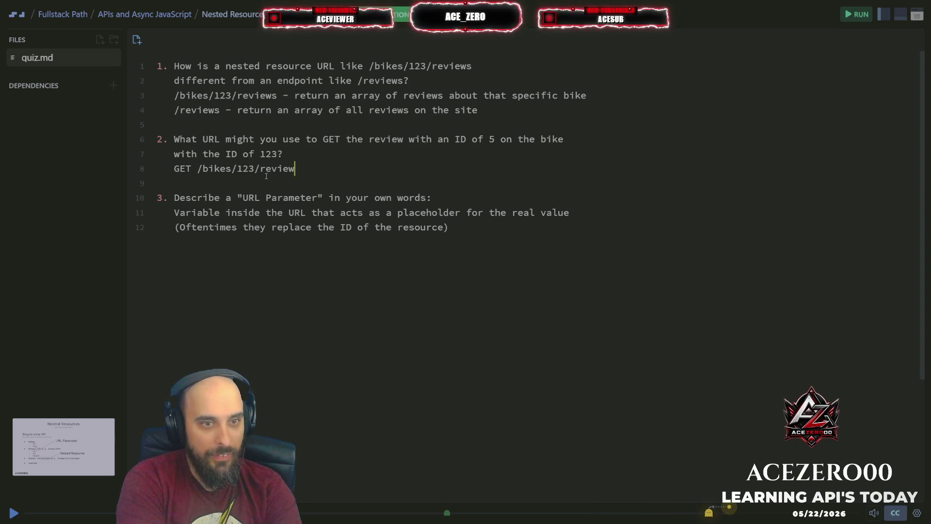
{"action": "type", "text": "s/"}
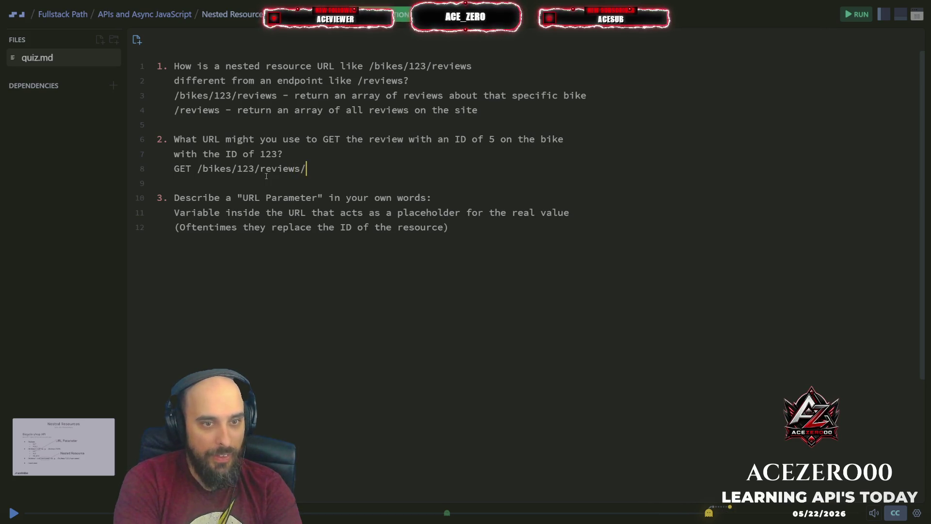
{"action": "type", "text": "5"}
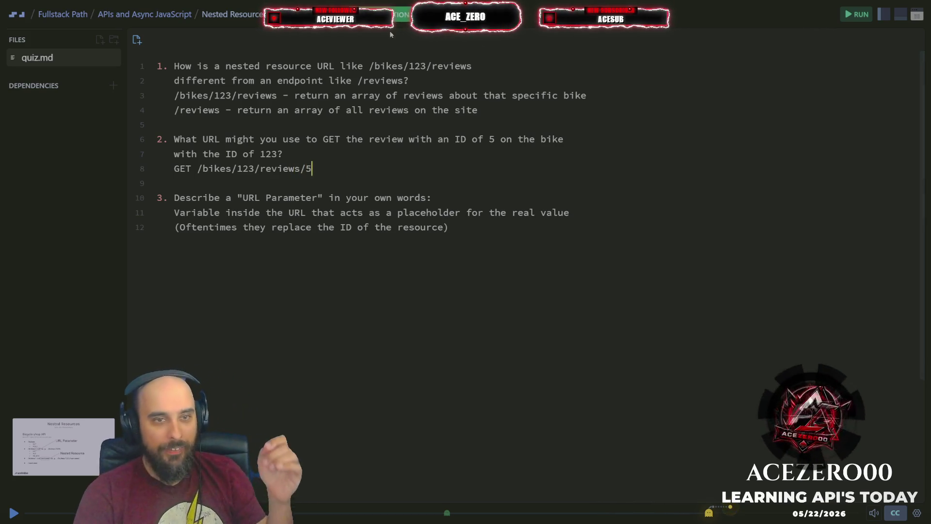
{"action": "left_click", "coordinate": [402, 14]}
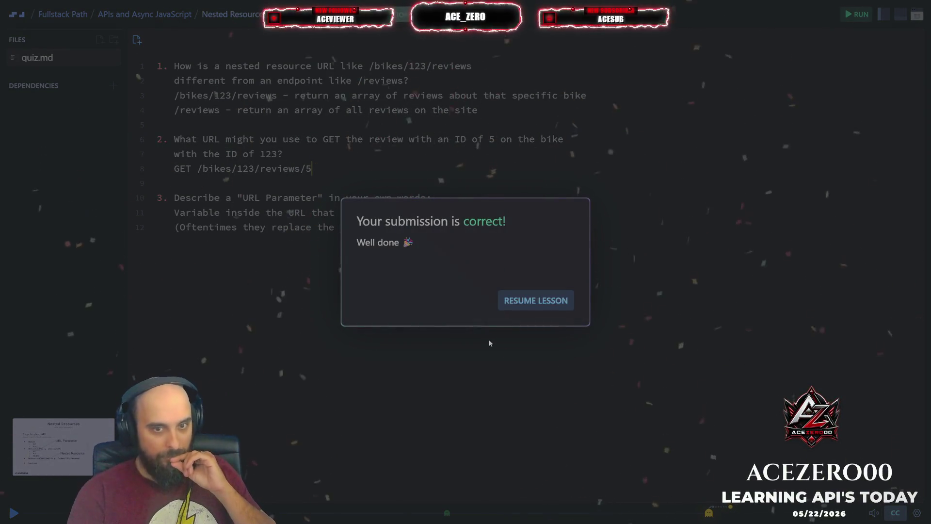
Continue to the URL Parameters challenge on blog post 2's comments and pause there
{"action": "left_click", "coordinate": [536, 300]}
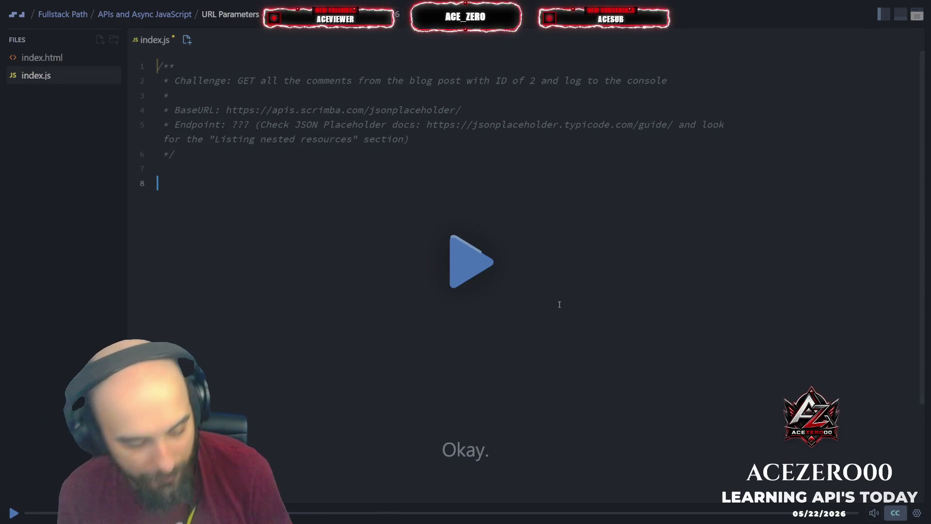
{"action": "left_click", "coordinate": [559, 304]}
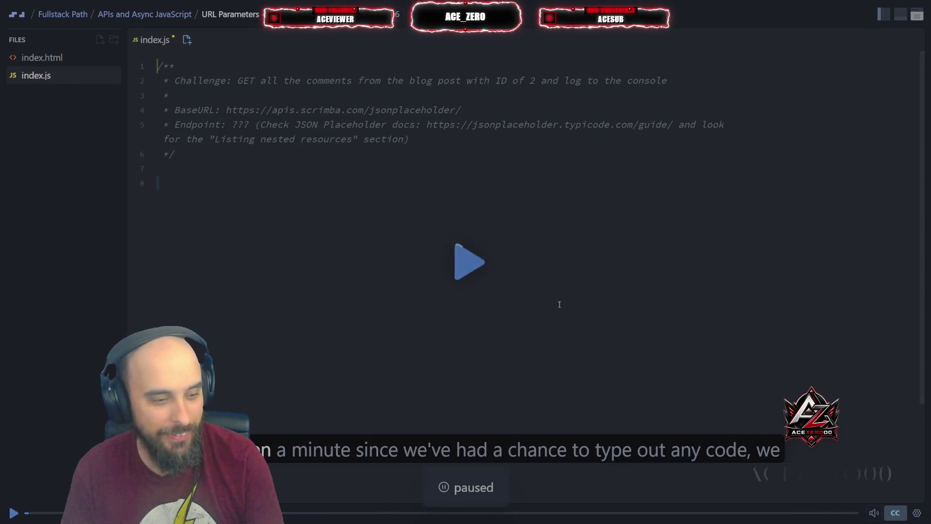
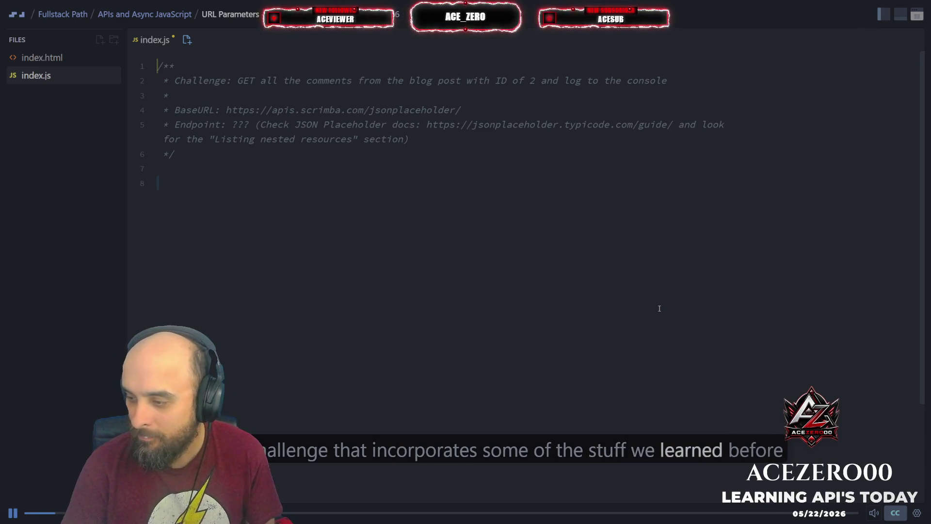
Pause the 'URL Parameters' lesson and place the cursor on empty line 8 of index.js
{"action": "key", "text": "space"}
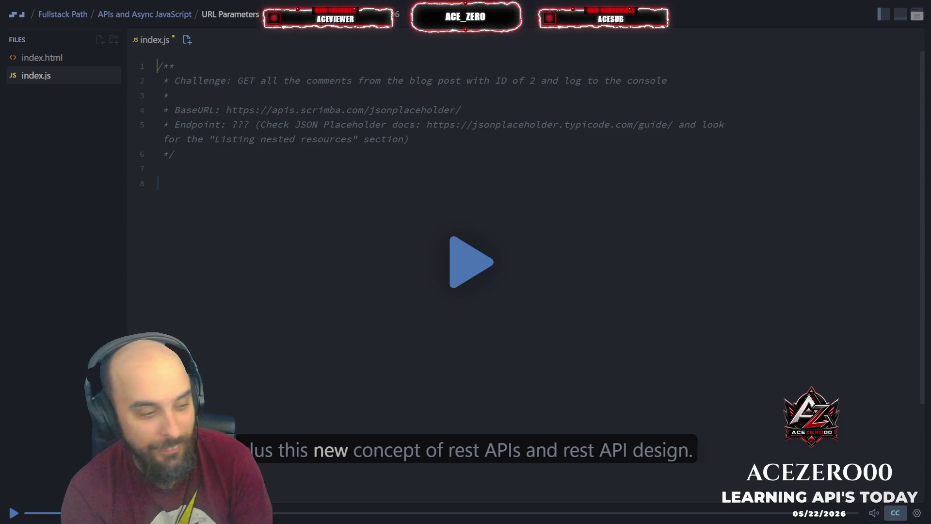
{"action": "left_click", "coordinate": [336, 255]}
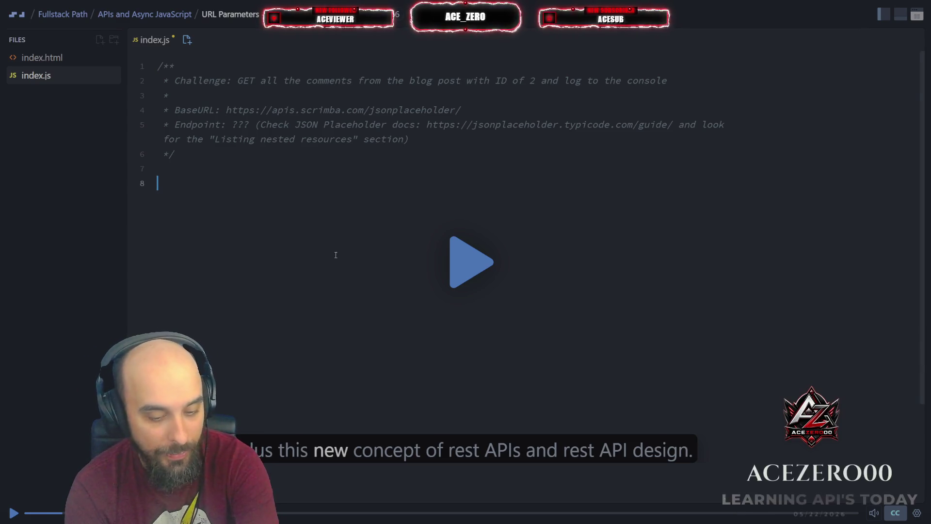